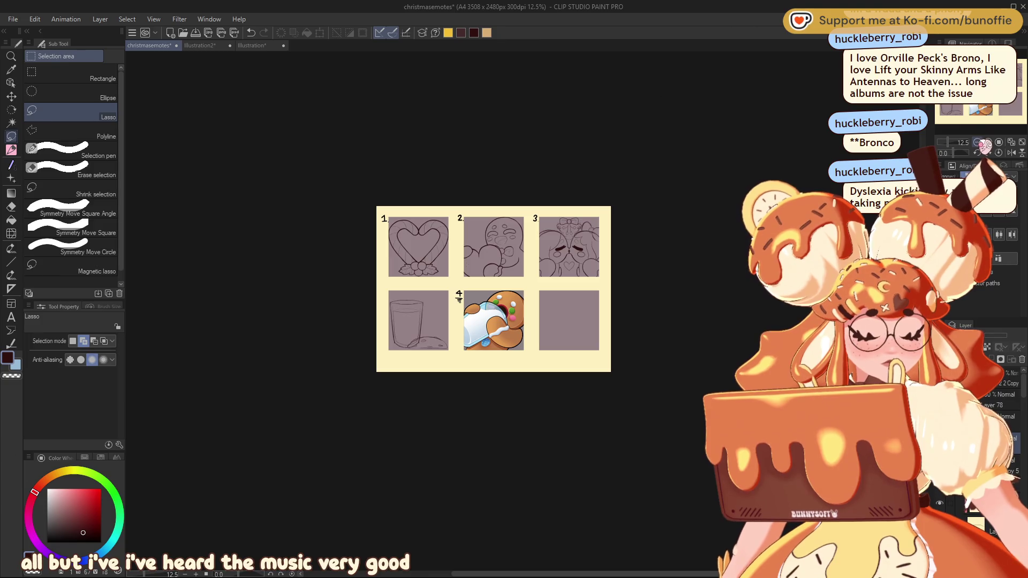
Step: Zoom from 12.5% to 50% and centre the Navigator view on panel 4's gingerbread emote
scroll(982, 86, up, 4)
drag(995, 85, 991, 84)
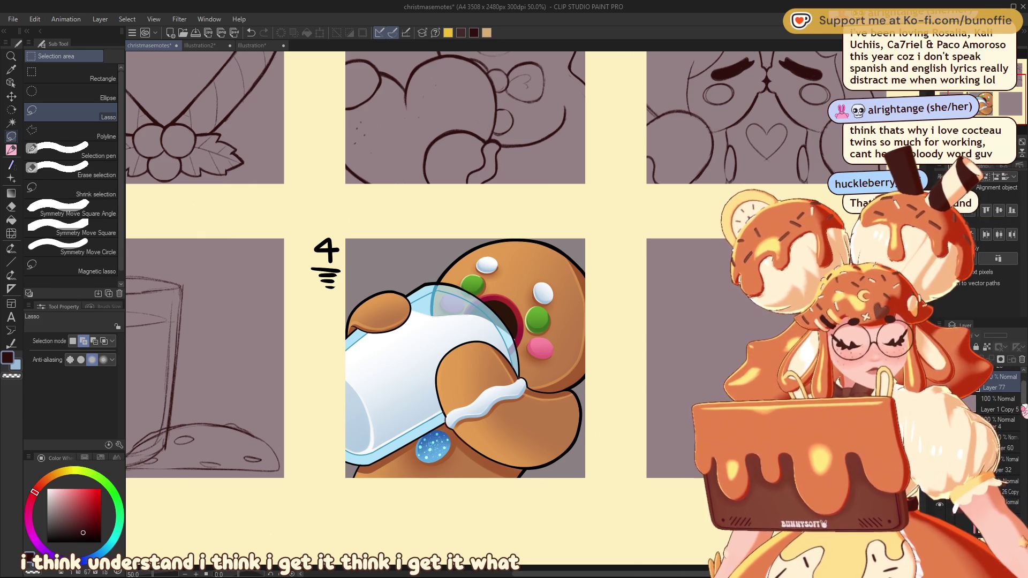
scroll(1001, 412, up, 3)
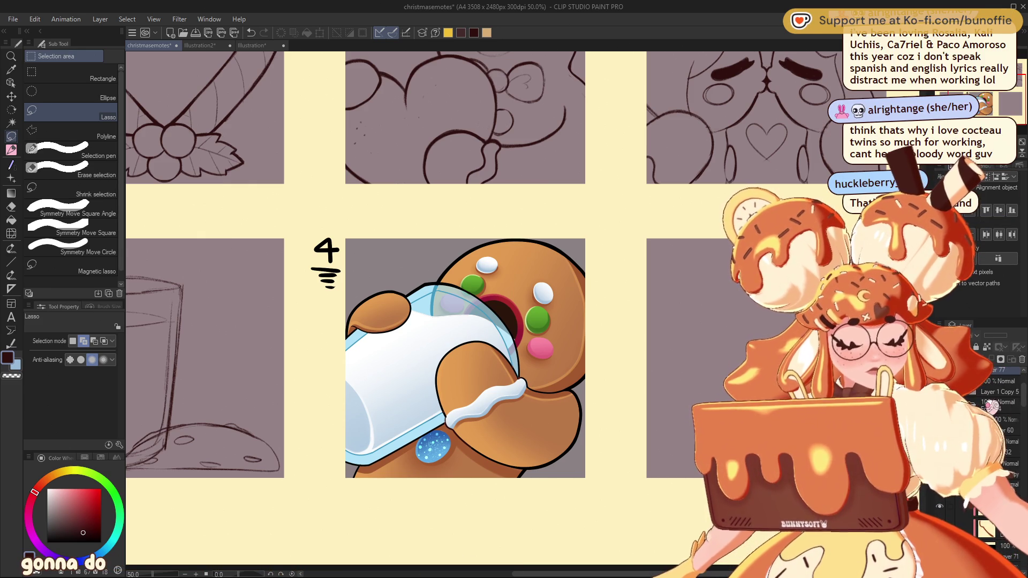
scroll(1002, 423, up, 3)
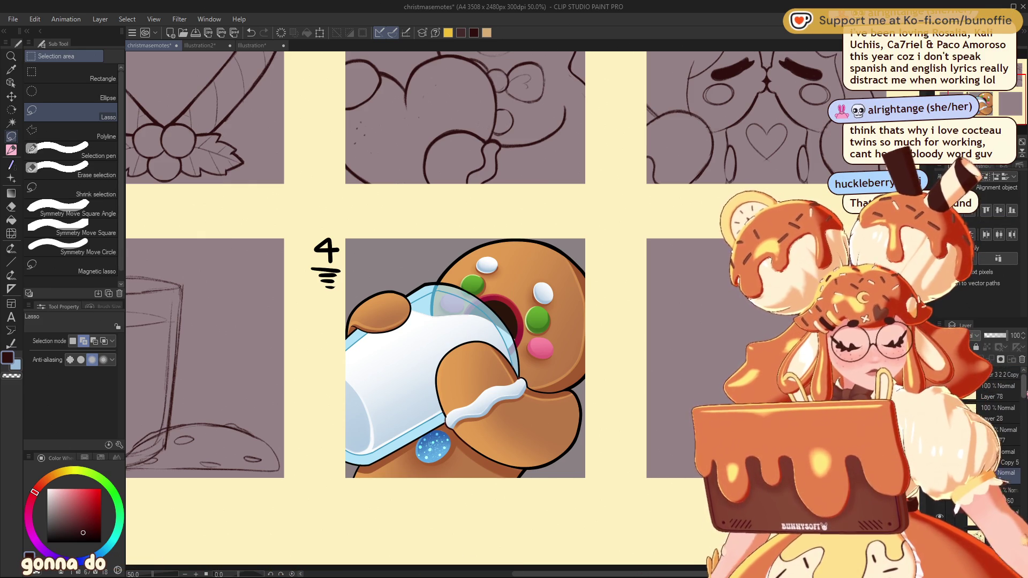
Step: Collapse Folder 2 and show the gingerbread line art that runs past the panel edges
click(979, 410)
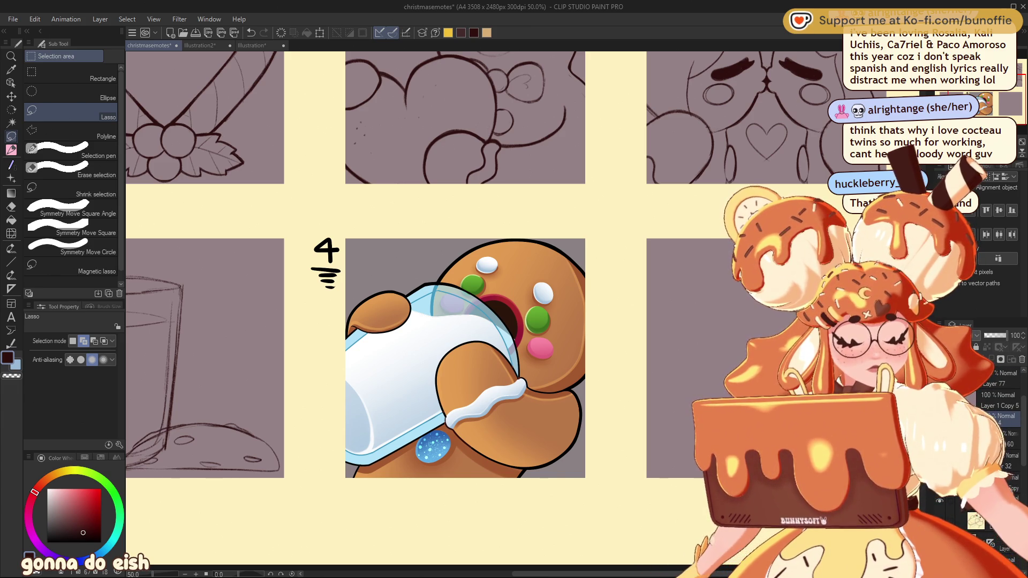
click(978, 419)
click(978, 419)
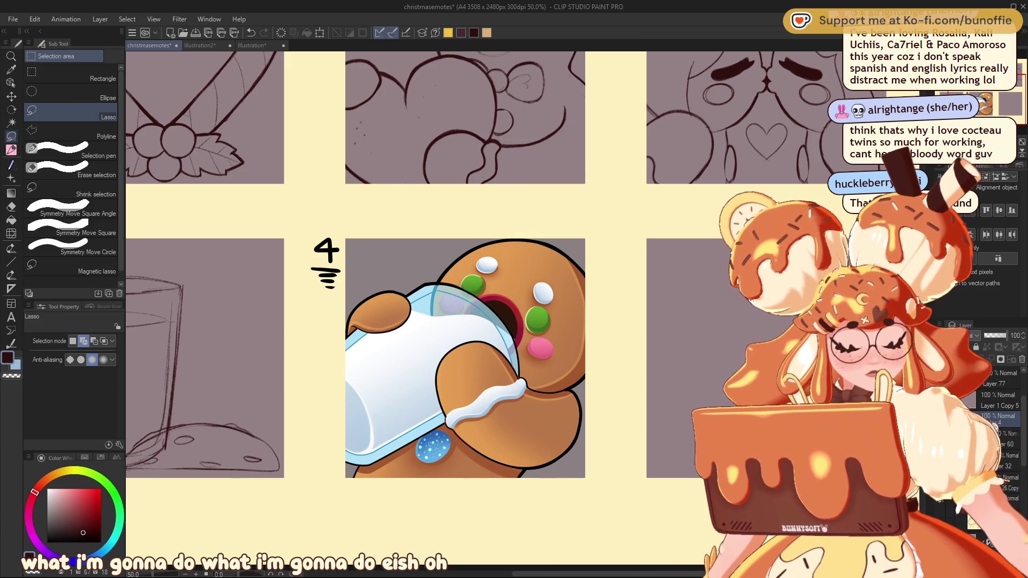
click(978, 419)
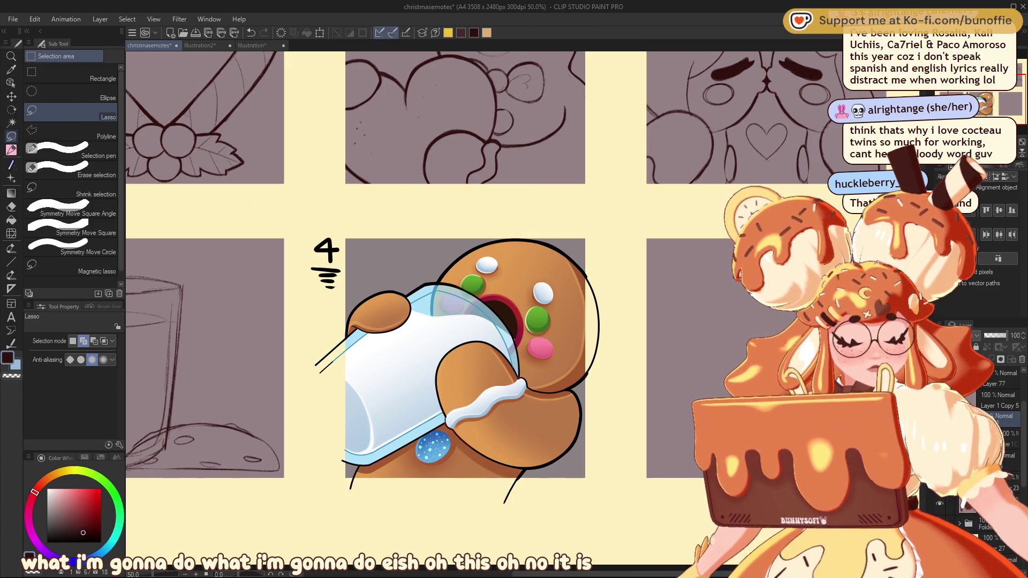
Step: Hide panel 4's mauve background layer
click(978, 419)
click(978, 419)
click(978, 419)
click(978, 419)
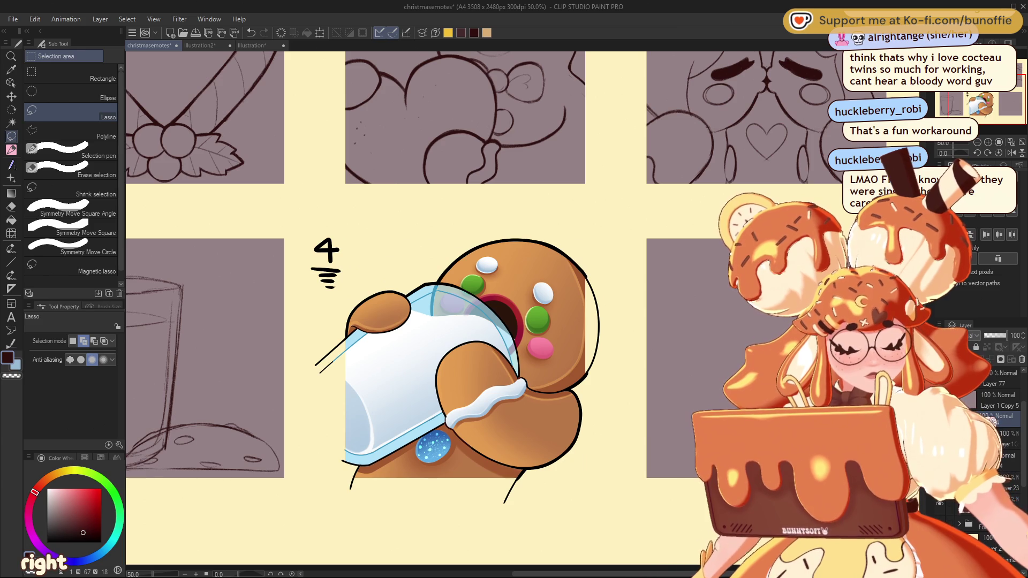
scroll(996, 424, down, 2)
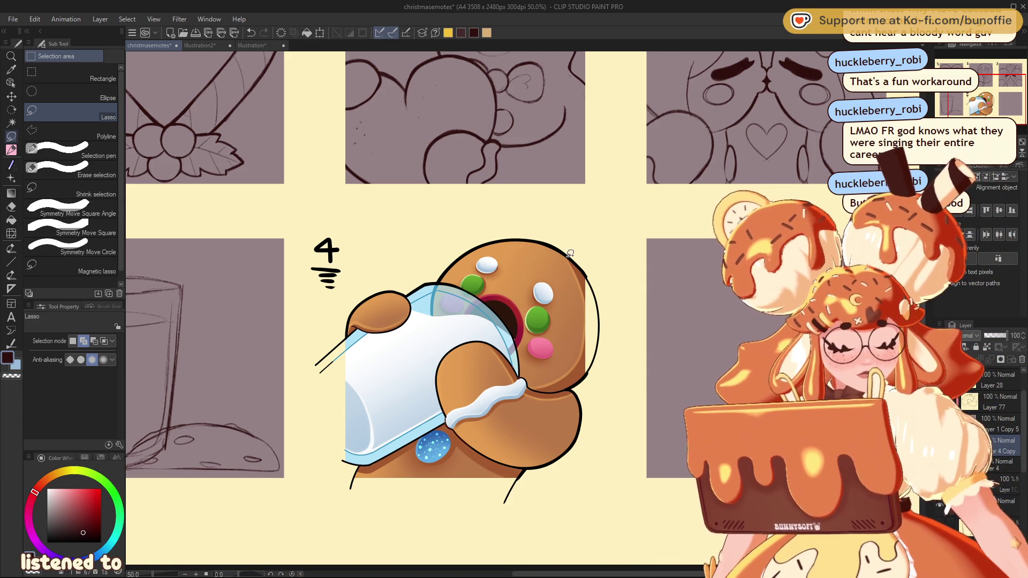
scroll(998, 89, up, 1)
Step: Lasso-select the mug and the gingerbread's arm, undoing an accidental dark brown fill
mouse_move(998, 89)
mouse_down()
mouse_move(1005, 83)
mouse_move(1008, 94)
mouse_up()
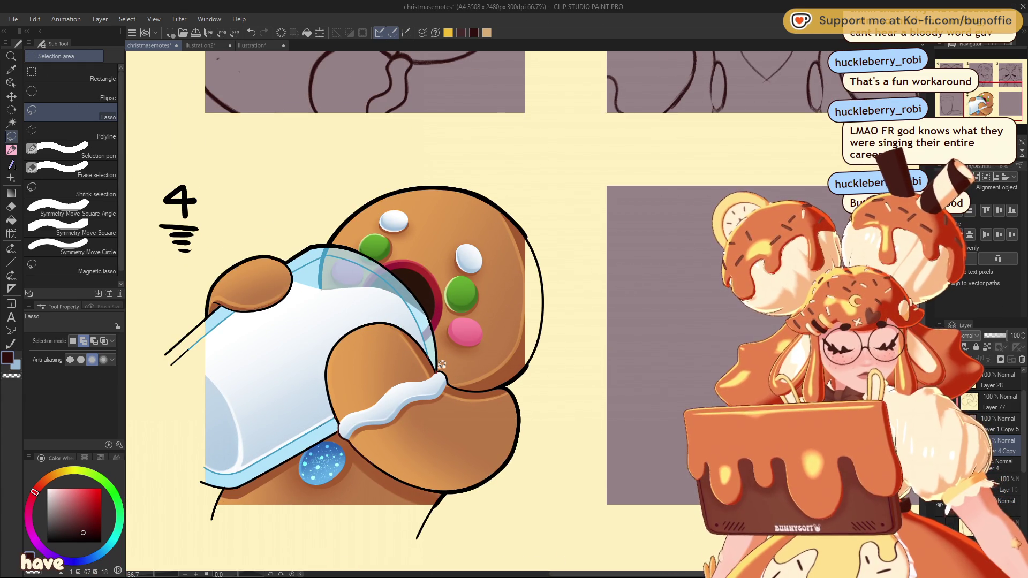
mouse_move(438, 332)
mouse_down()
mouse_move(410, 281)
mouse_move(356, 248)
mouse_move(302, 242)
mouse_move(199, 269)
mouse_move(177, 549)
mouse_move(482, 541)
mouse_move(527, 392)
mouse_move(458, 359)
mouse_move(452, 344)
mouse_up()
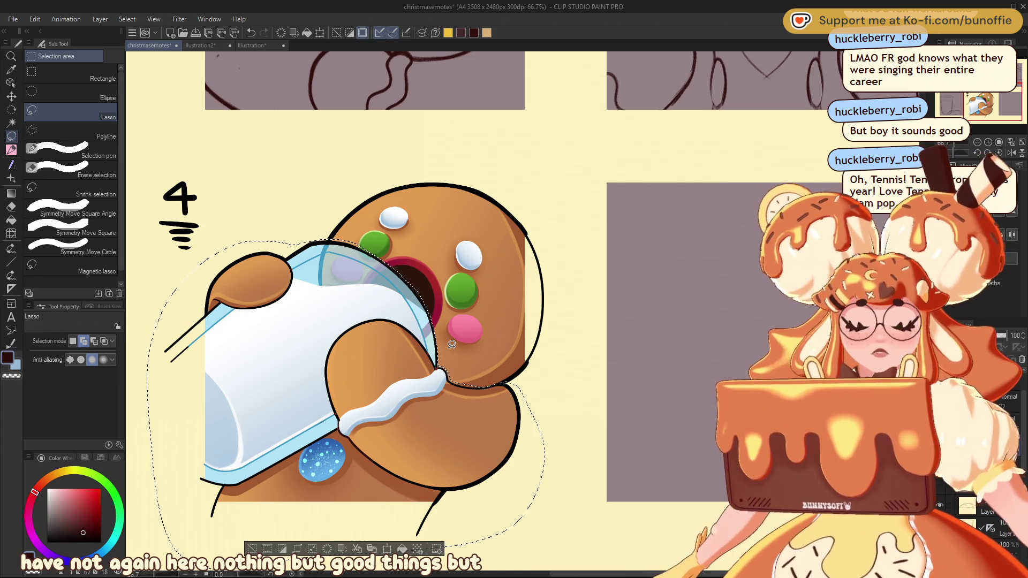
click(402, 549)
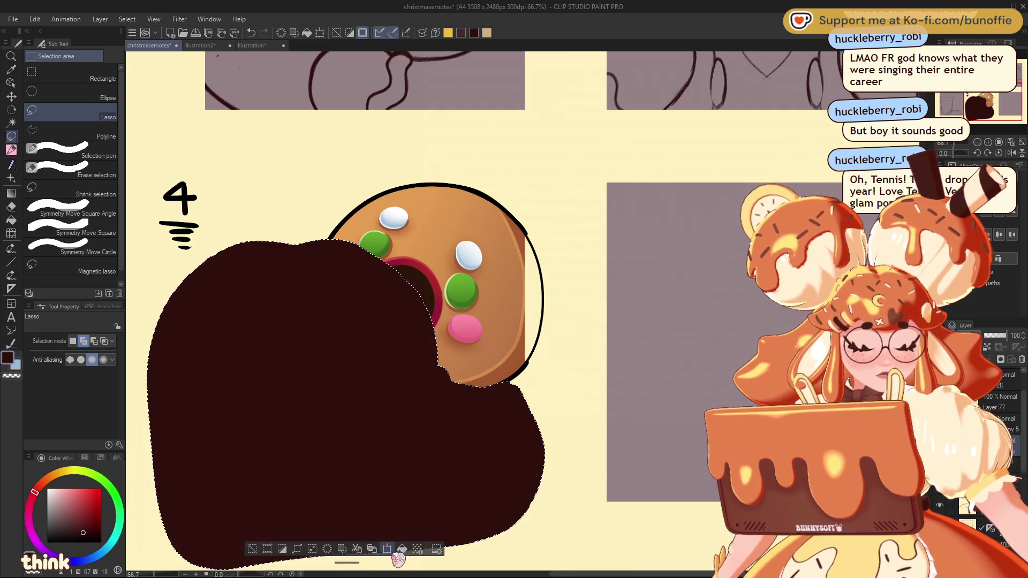
key(ctrl+z)
Step: Nudge the selected mug and arm slightly up and left, confirm, and deselect
click(387, 549)
drag(440, 448, 441, 440)
key(Left)
key(Left)
key(Left)
key(Up)
key(Up)
key(Up)
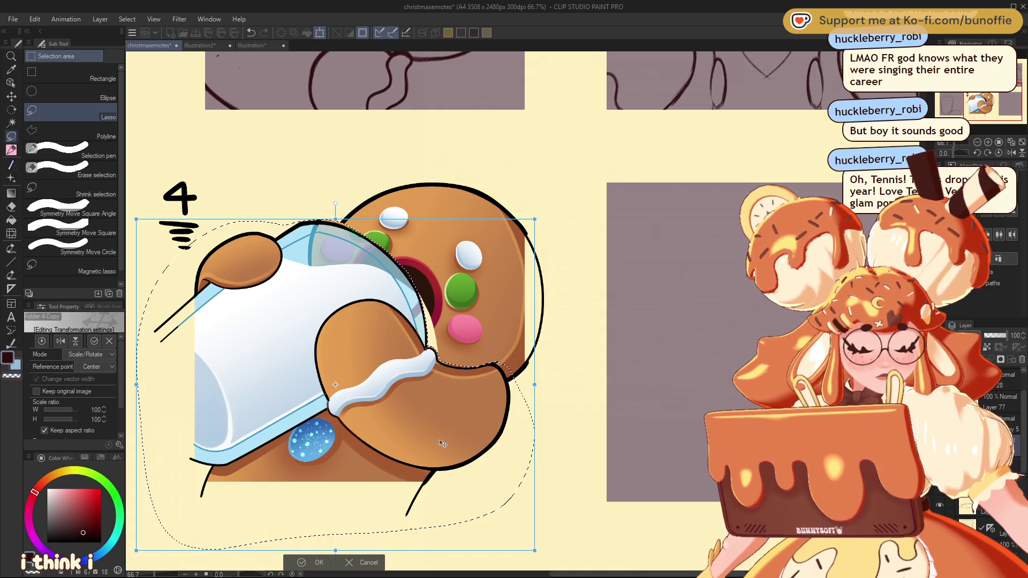
key(Right)
key(Right)
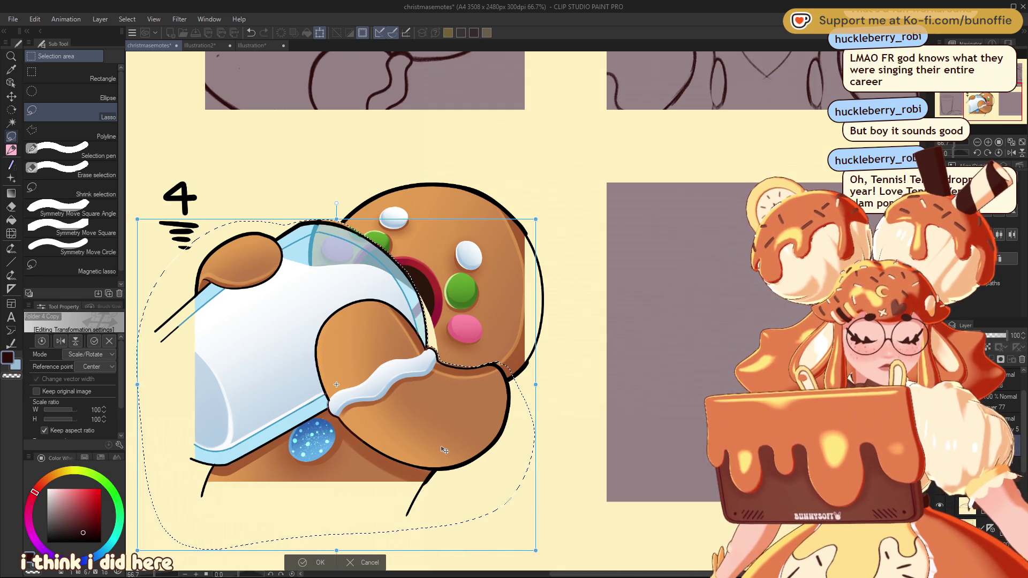
click(320, 560)
click(244, 549)
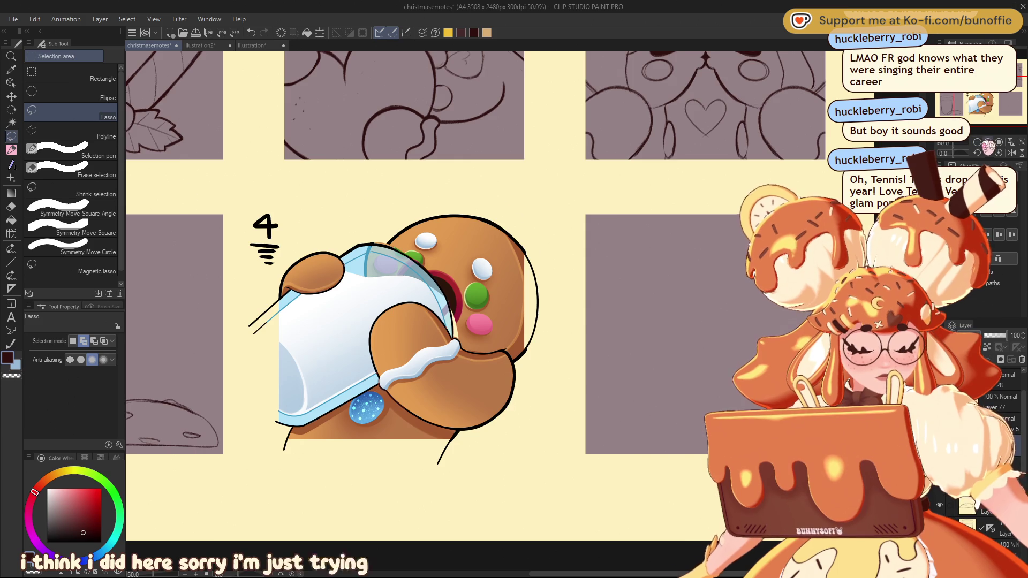
Step: Bring back panel 4's mauve background and scale the gingerbread artwork up to 113%
key(ctrl+minus)
key(ctrl+minus)
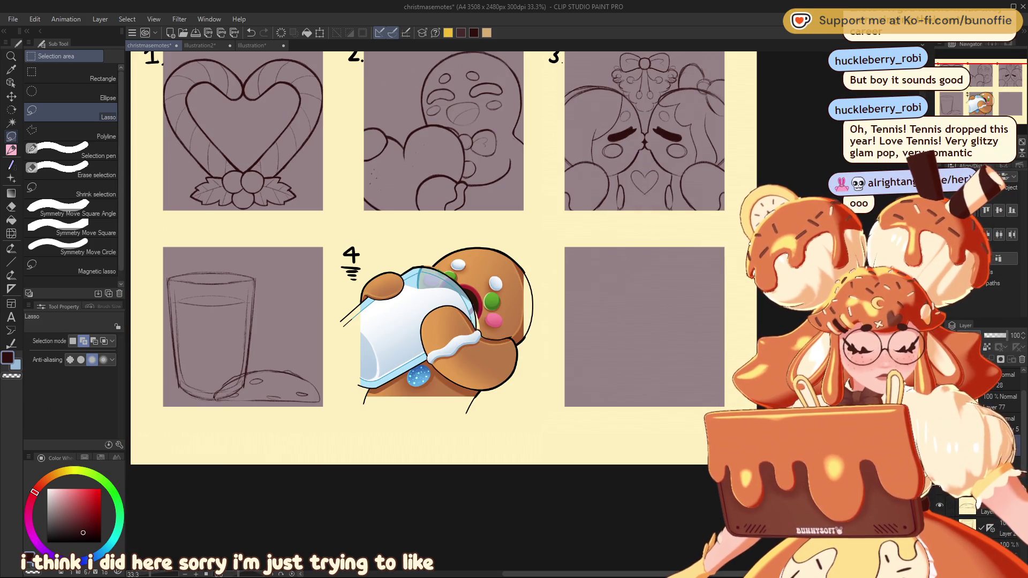
key(ctrl+z)
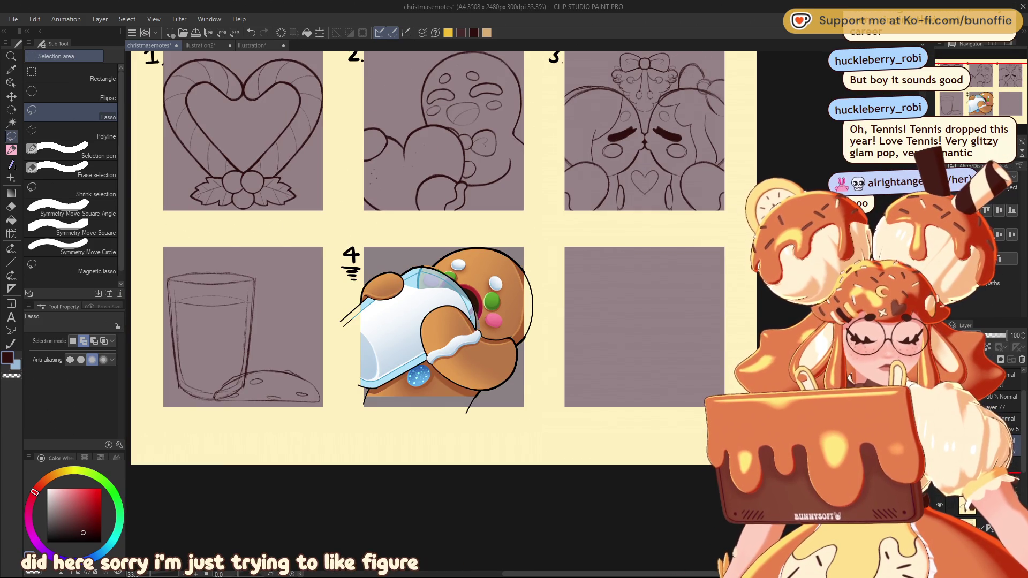
key(ctrl+t)
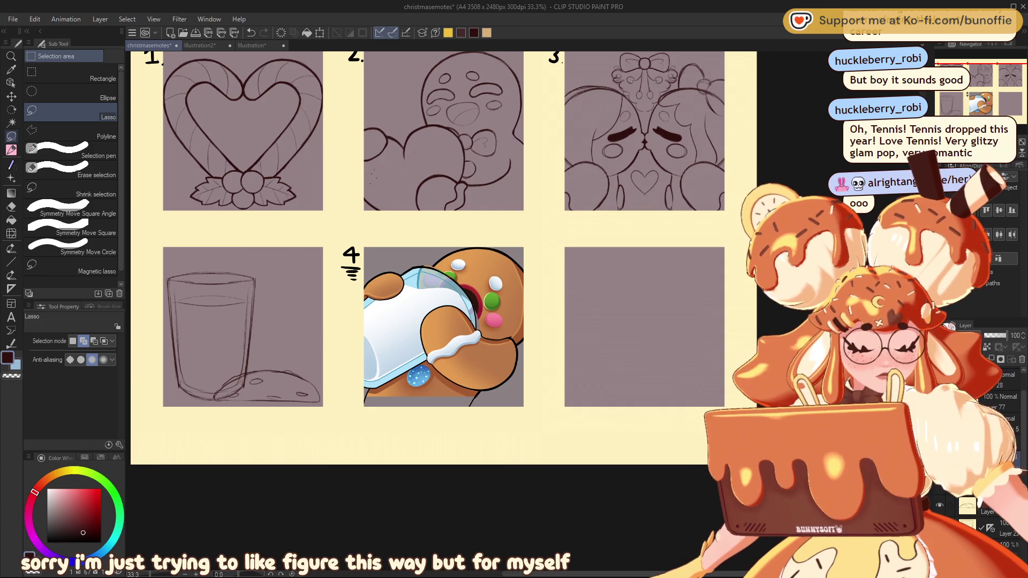
mouse_move(535, 329)
mouse_down()
mouse_move(534, 344)
mouse_move(507, 342)
mouse_up()
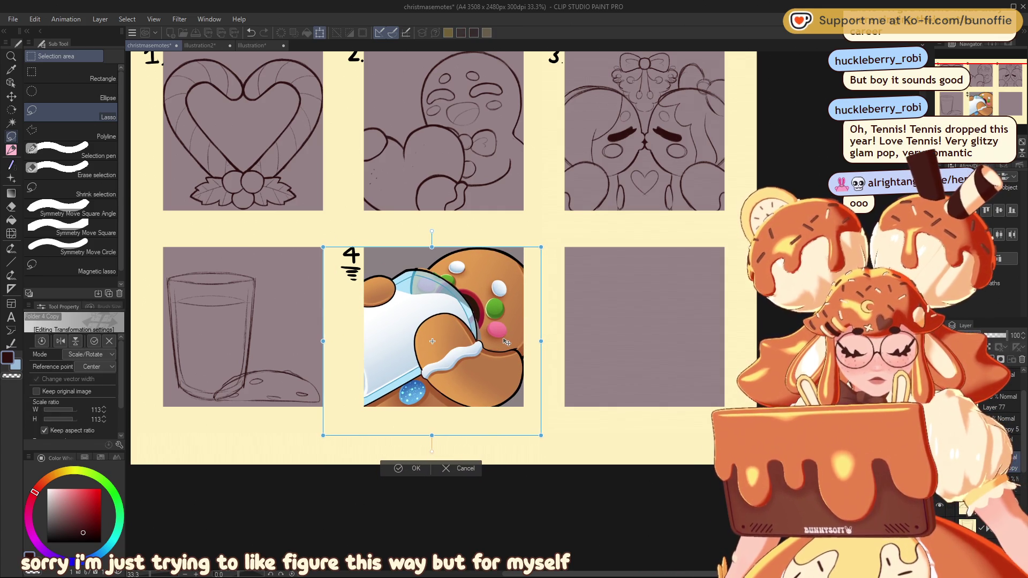
click(413, 469)
Step: Lower the gingerbread layer's opacity to about 19% and zoom back onto panel 4
mouse_move(1007, 335)
mouse_down()
mouse_move(972, 336)
mouse_move(983, 335)
mouse_up()
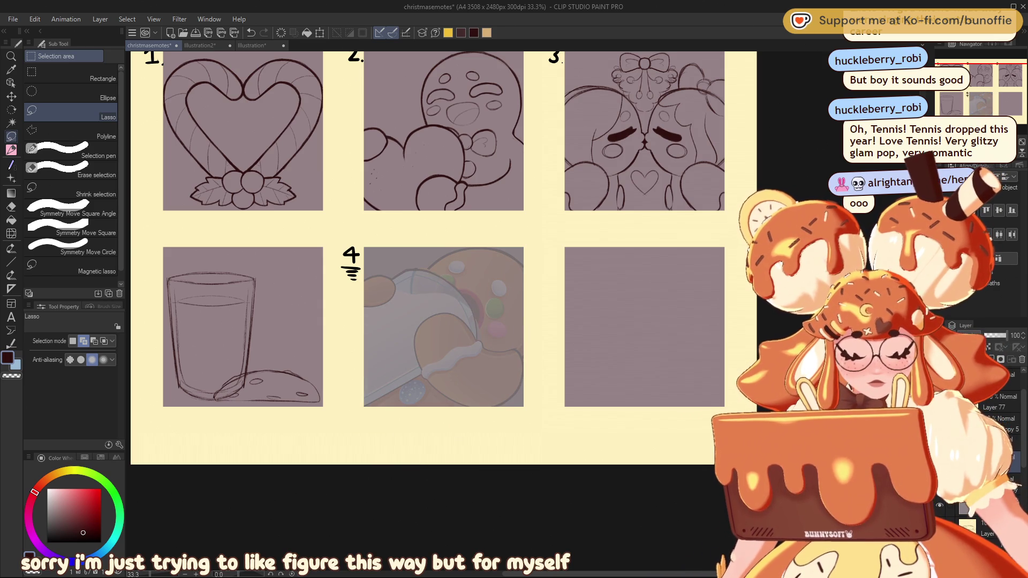
key(ctrl+plus)
key(ctrl+plus)
drag(1003, 100, 1000, 101)
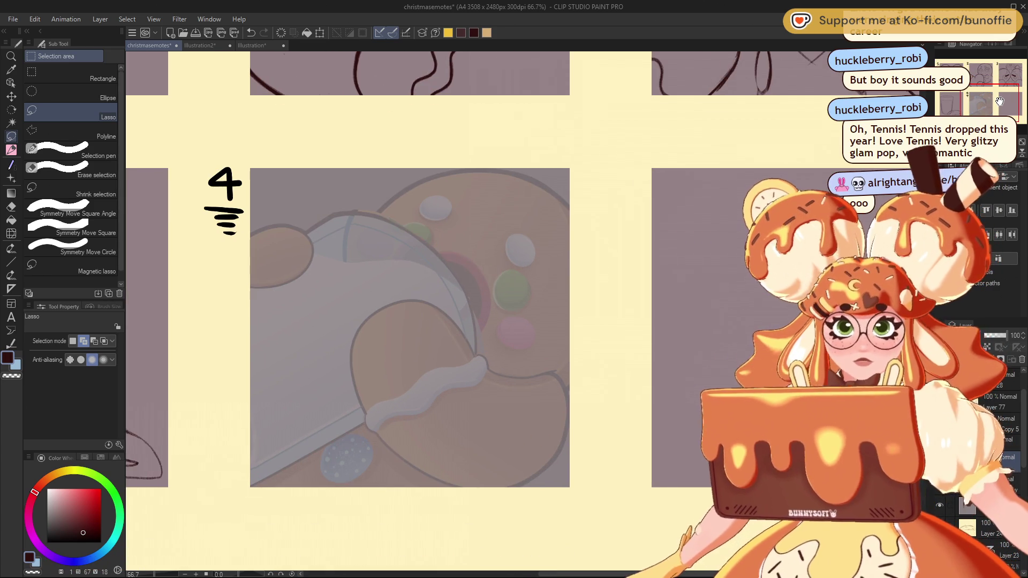
Step: Pick the SU-Cream Pencil with a new sketch colour and rotate the canvas for drawing
click(11, 150)
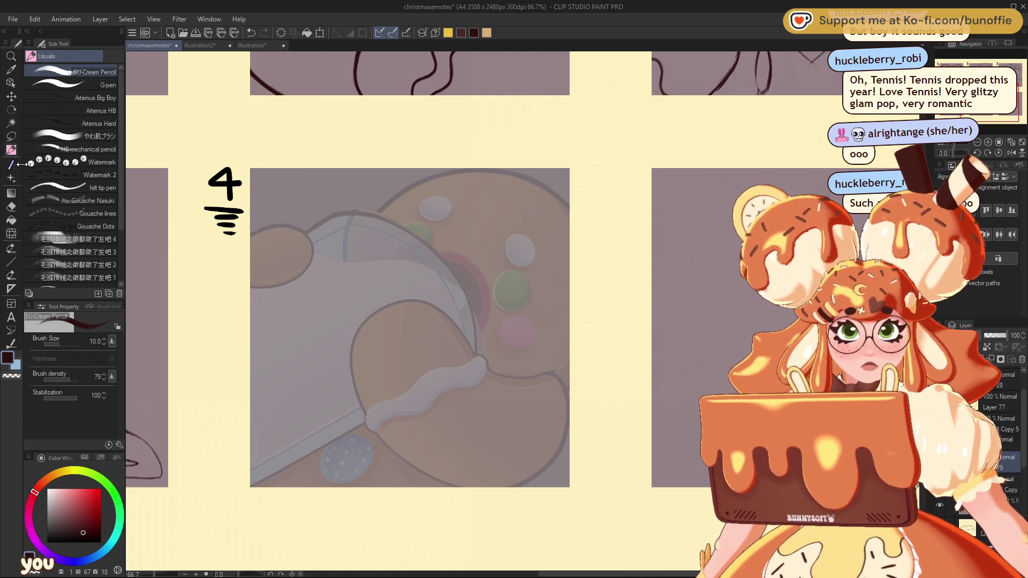
alt+click(547, 245)
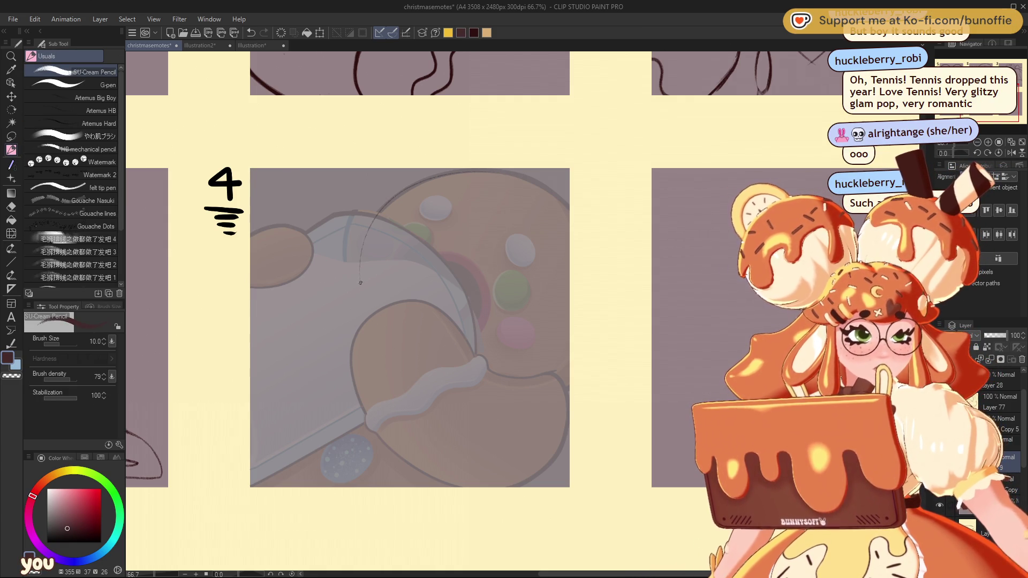
mouse_move(509, 384)
mouse_down()
mouse_move(573, 206)
mouse_move(372, 243)
mouse_move(490, 386)
mouse_move(564, 219)
mouse_move(526, 187)
mouse_up()
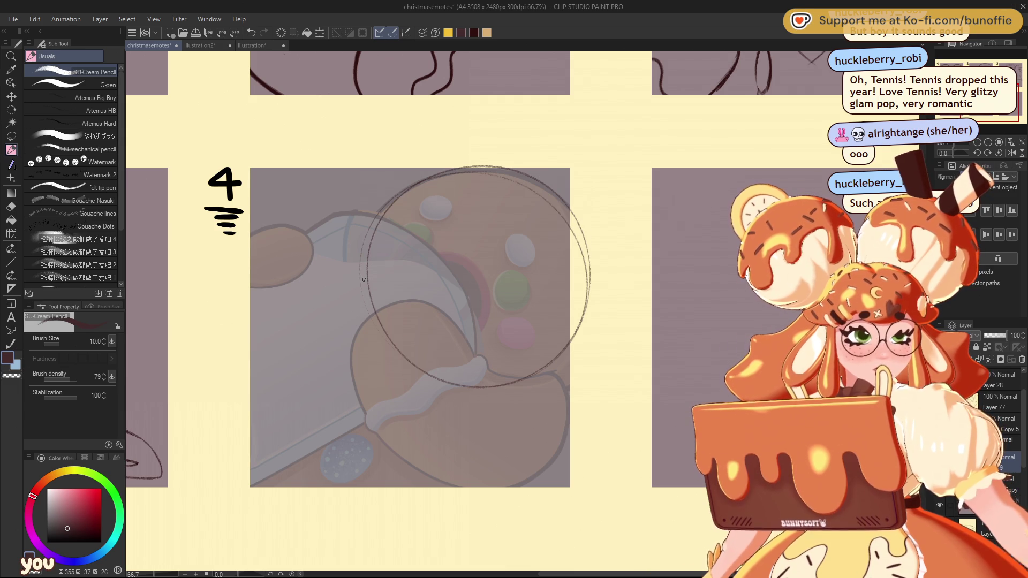
mouse_move(575, 156)
mouse_down()
mouse_move(486, 184)
mouse_move(449, 220)
mouse_move(559, 220)
mouse_up()
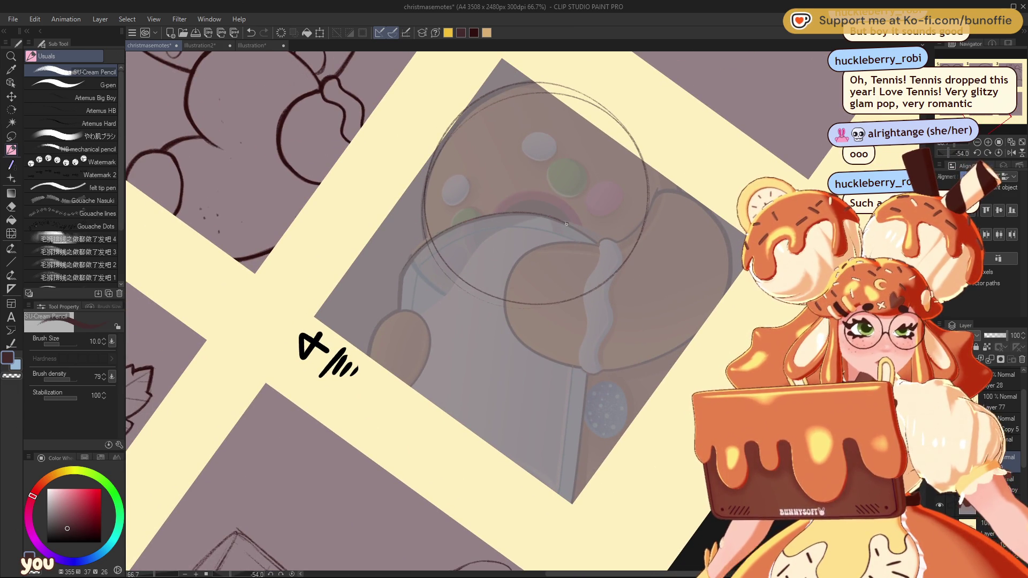
key(ctrl+z)
Step: Sketch the tilted cup's rim, sides and bottom curve over the faded figure
mouse_move(602, 256)
mouse_down()
mouse_move(477, 222)
mouse_move(399, 278)
mouse_move(409, 444)
mouse_up()
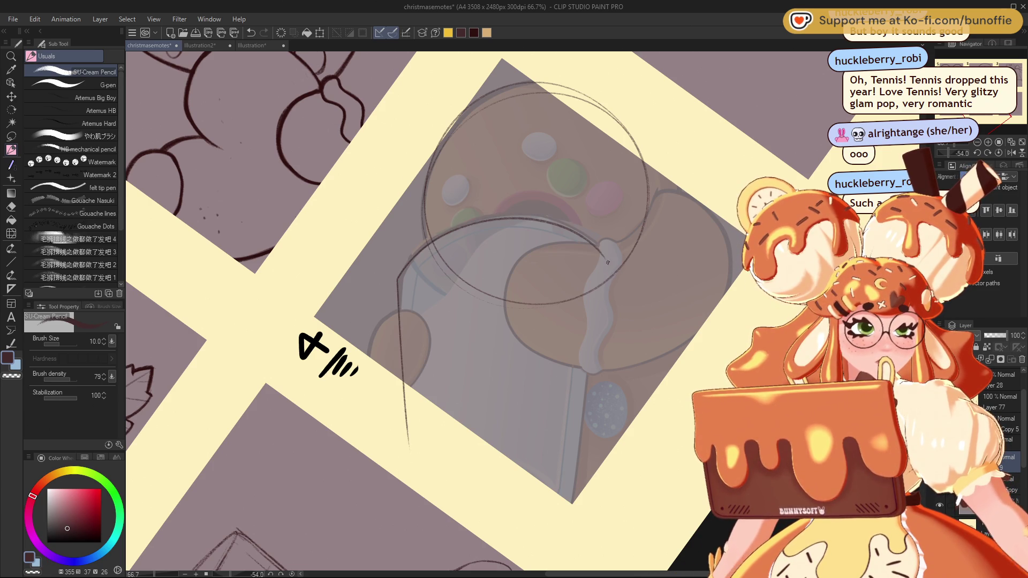
drag(596, 314, 568, 503)
mouse_move(423, 487)
mouse_down()
mouse_move(518, 522)
mouse_move(501, 473)
mouse_move(493, 520)
mouse_up()
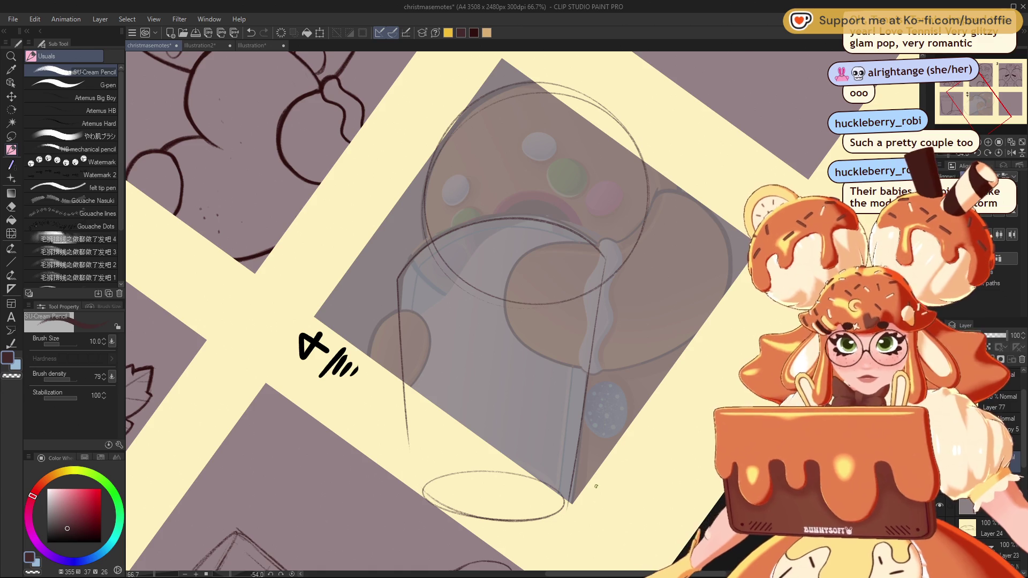
mouse_move(420, 445)
mouse_down()
mouse_move(427, 502)
mouse_move(482, 520)
mouse_move(565, 485)
mouse_move(424, 500)
mouse_move(567, 494)
mouse_move(426, 496)
mouse_up()
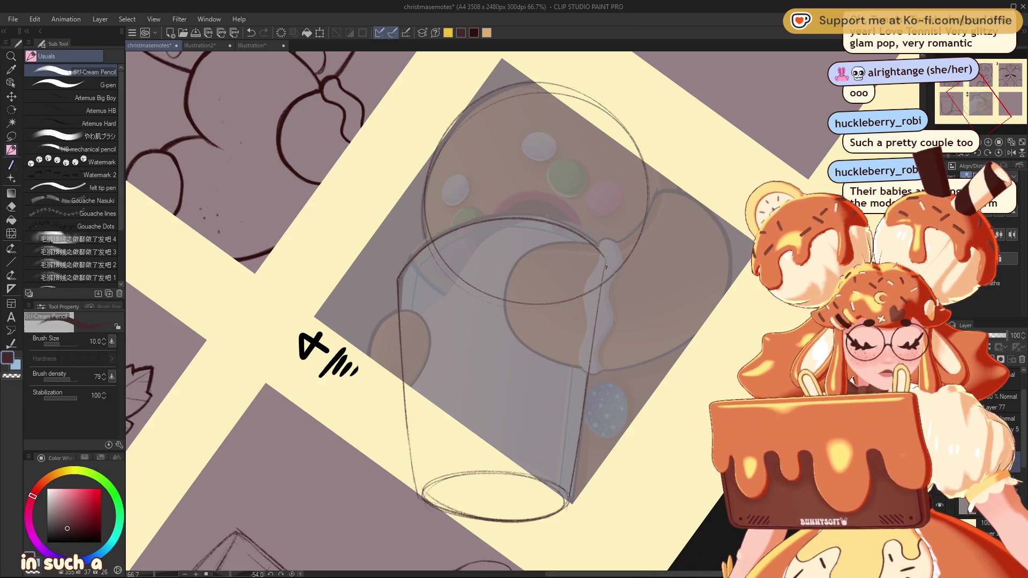
drag(604, 271, 579, 461)
drag(583, 413, 575, 478)
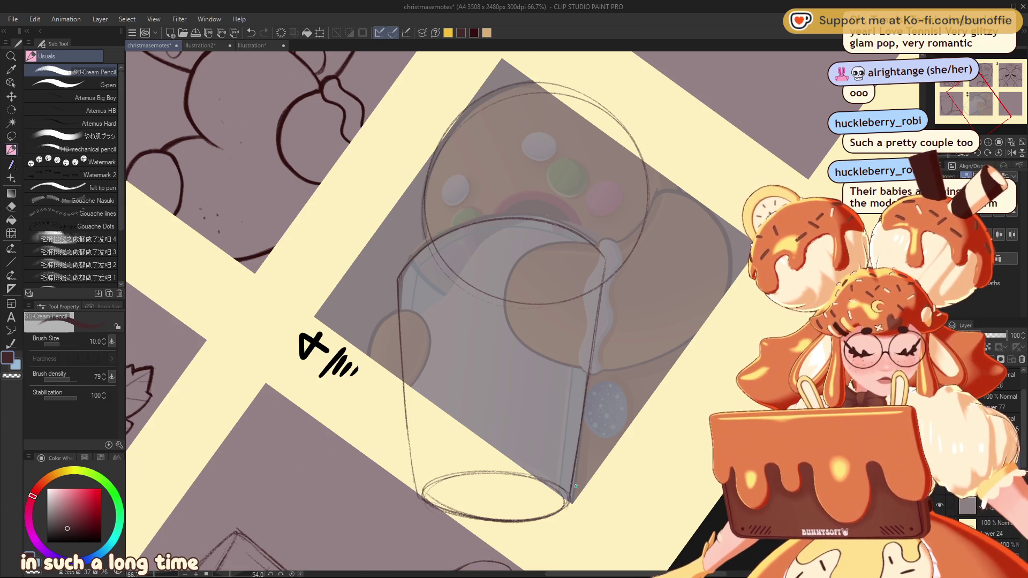
Step: Circle the bubbles beside the cup and reset the canvas rotation to upright
mouse_move(371, 343)
mouse_down()
mouse_move(415, 315)
mouse_move(431, 356)
mouse_move(371, 370)
mouse_up()
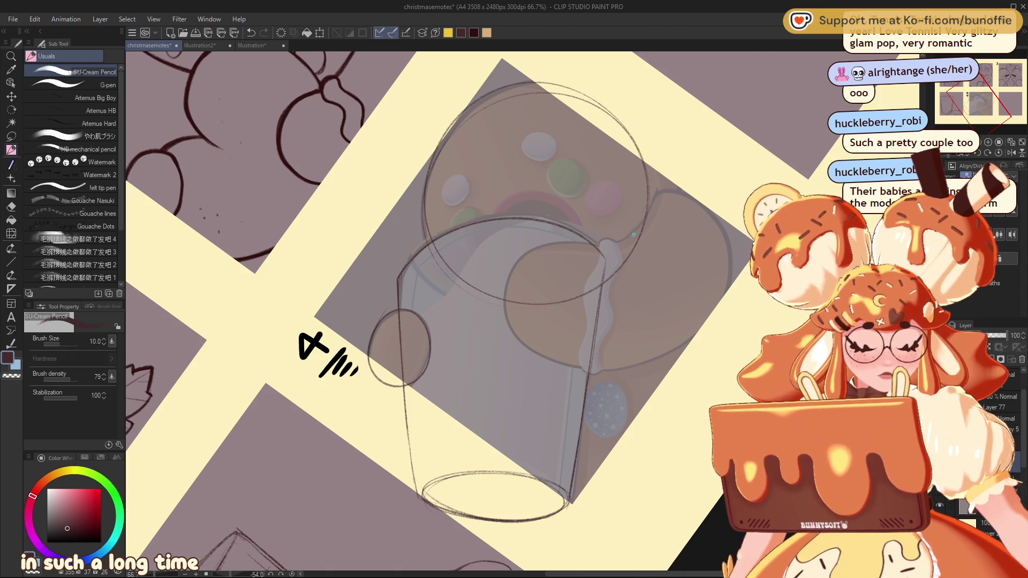
mouse_move(641, 226)
mouse_down()
mouse_move(577, 247)
mouse_move(507, 292)
mouse_move(584, 369)
mouse_move(705, 281)
mouse_move(638, 228)
mouse_up()
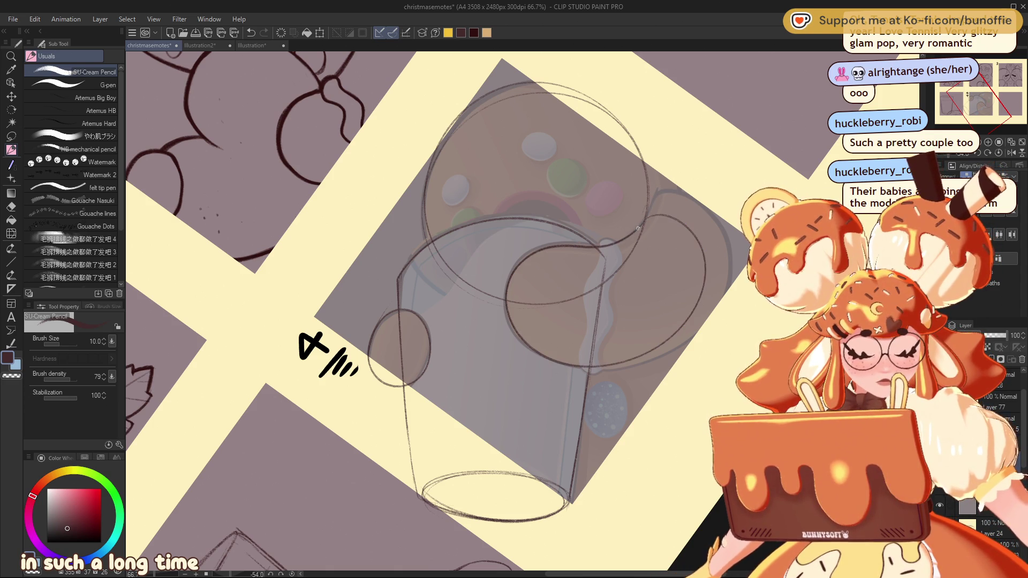
click(999, 153)
mouse_move(1007, 94)
mouse_down()
mouse_move(1015, 95)
mouse_move(1006, 89)
mouse_up()
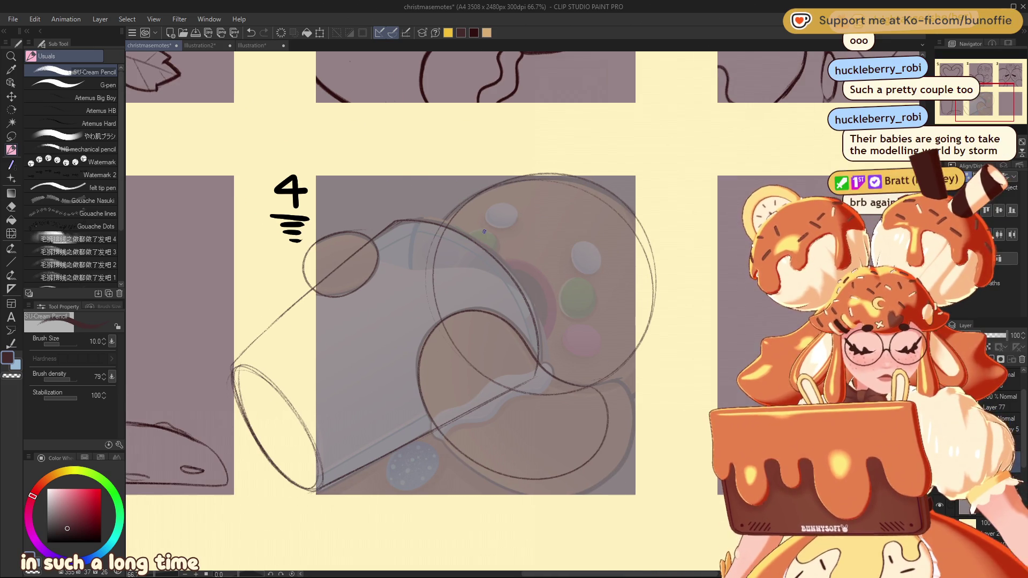
Step: Pencil ovals and arcs for the head, candy button, body and face on emote 4
drag(458, 247, 471, 232)
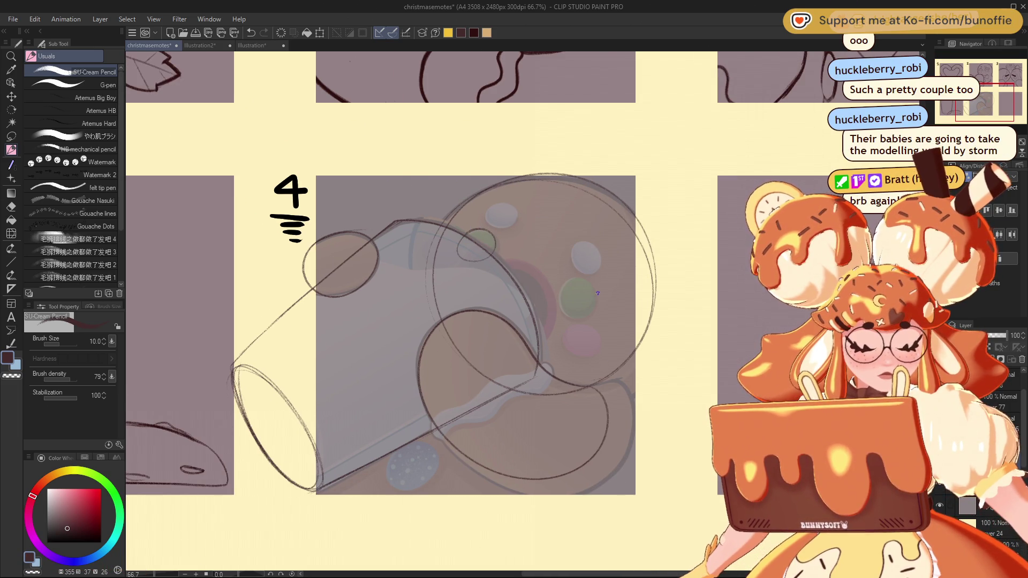
mouse_move(567, 315)
mouse_down()
mouse_move(593, 285)
mouse_move(567, 313)
mouse_up()
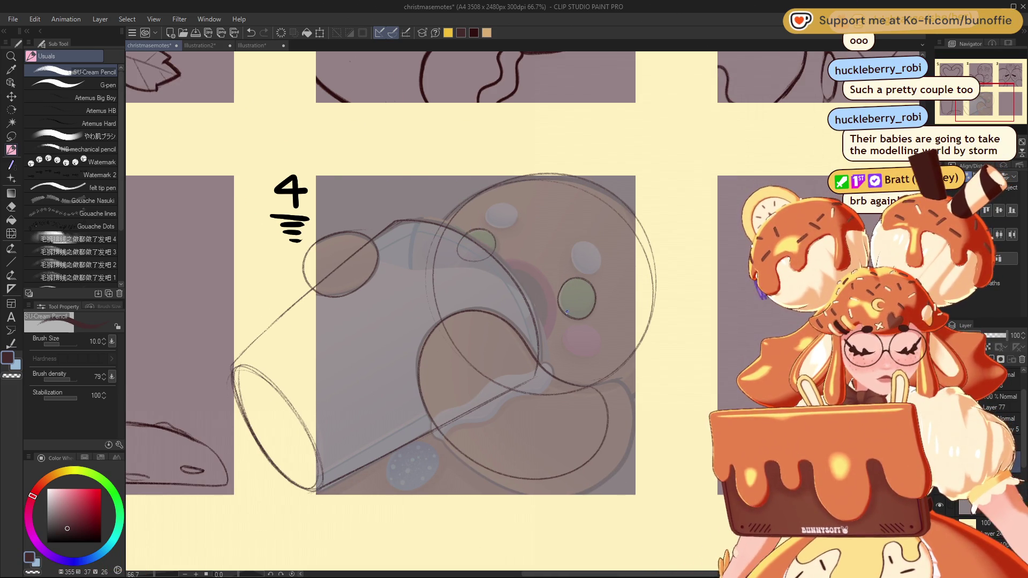
mouse_move(498, 261)
mouse_down()
mouse_move(546, 281)
mouse_move(540, 344)
mouse_up()
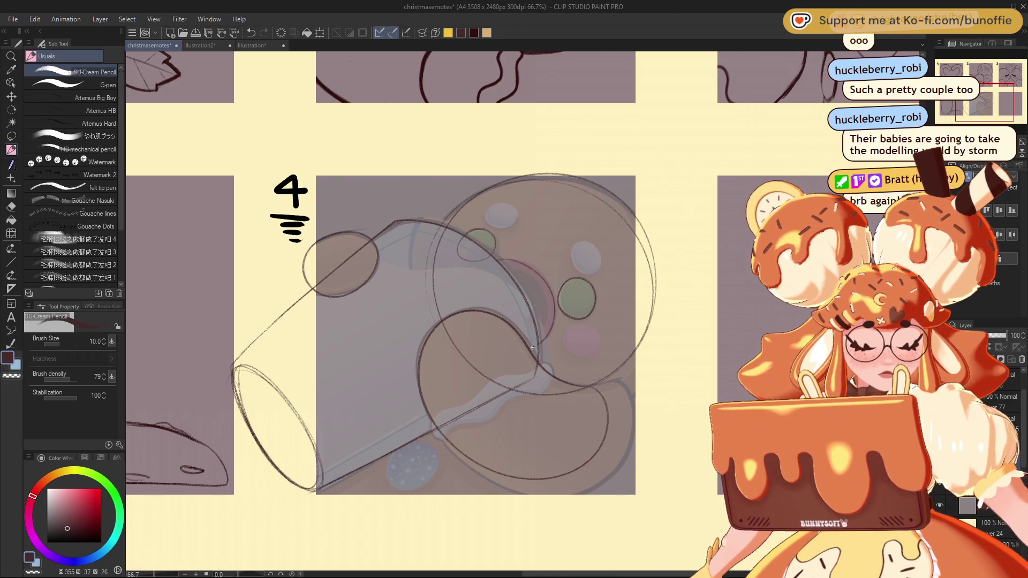
mouse_move(607, 411)
mouse_down()
mouse_move(551, 477)
mouse_move(451, 445)
mouse_up()
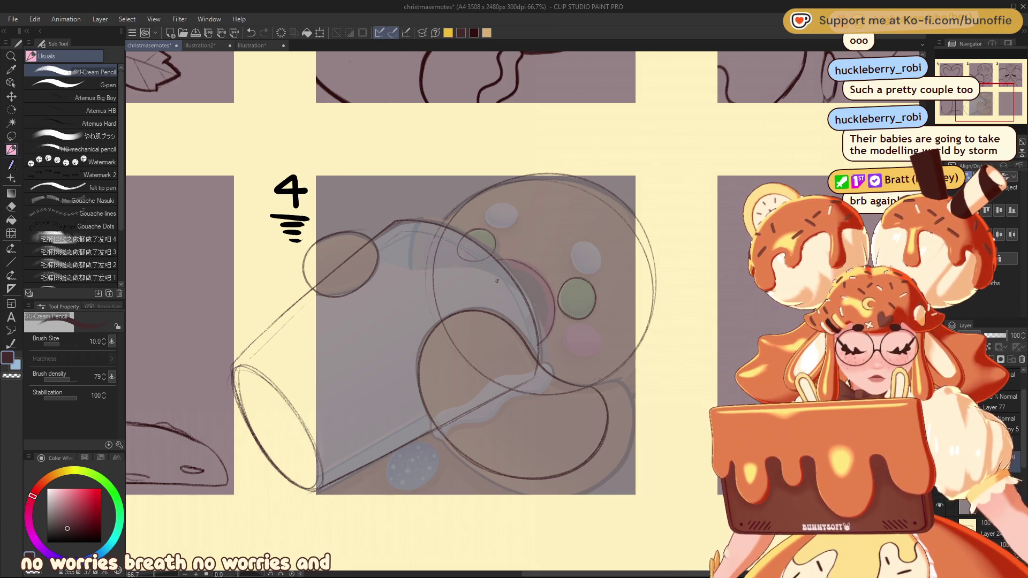
drag(484, 272, 405, 268)
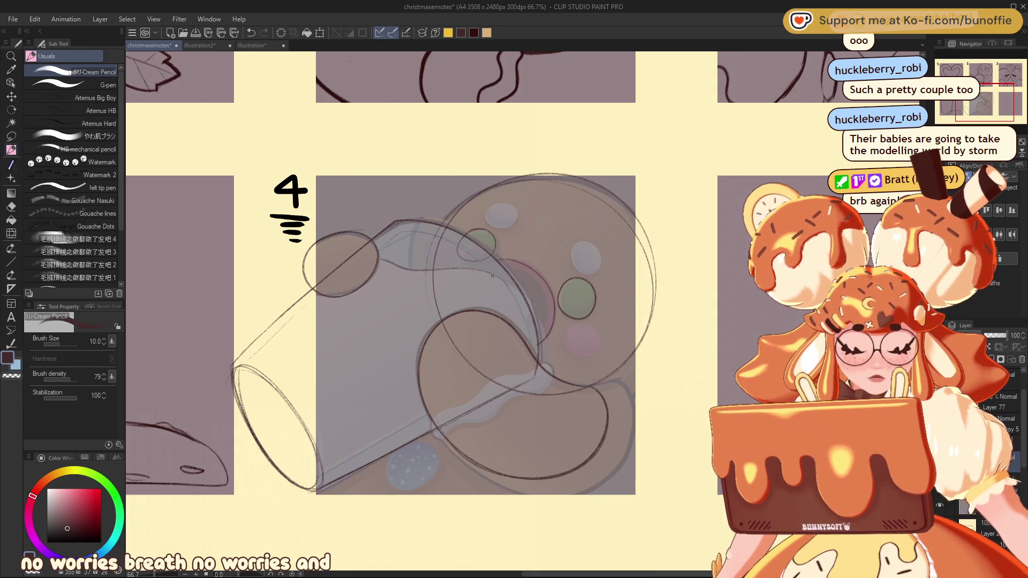
drag(520, 291, 559, 326)
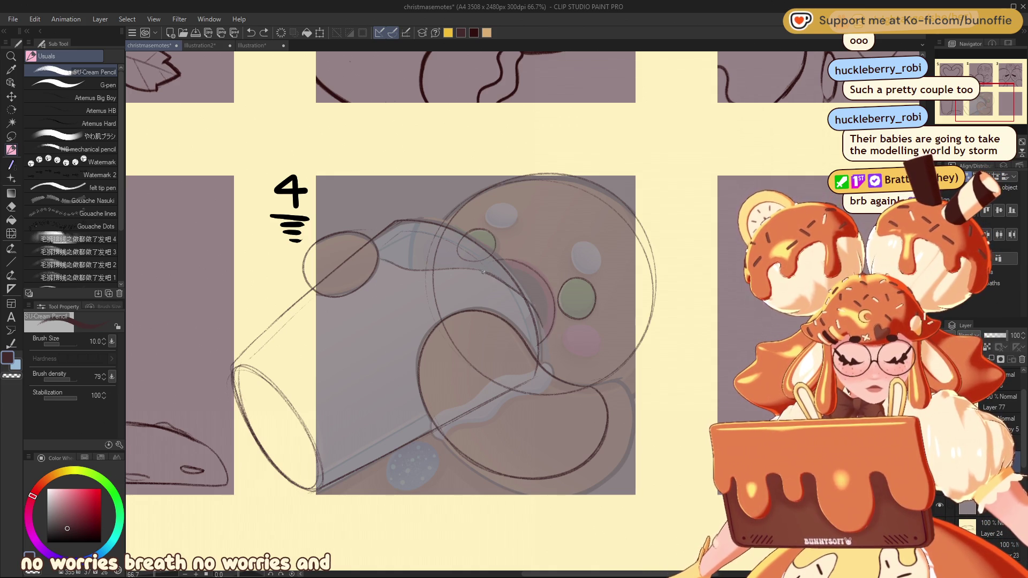
Step: Undo the recent pencil strokes and hide the sketch overlay
key(ctrl+z)
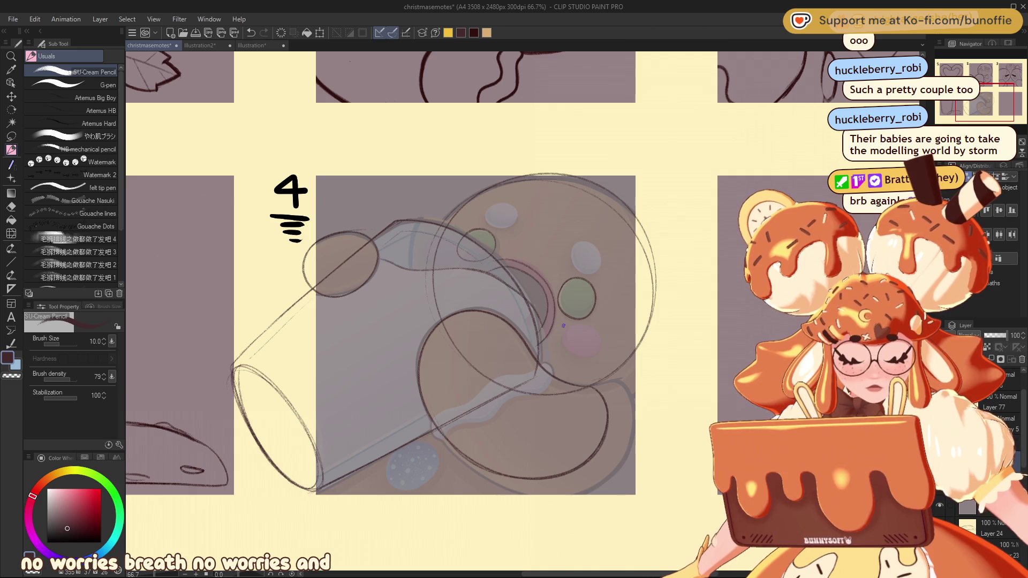
key(ctrl+z)
key(ctrl+z)
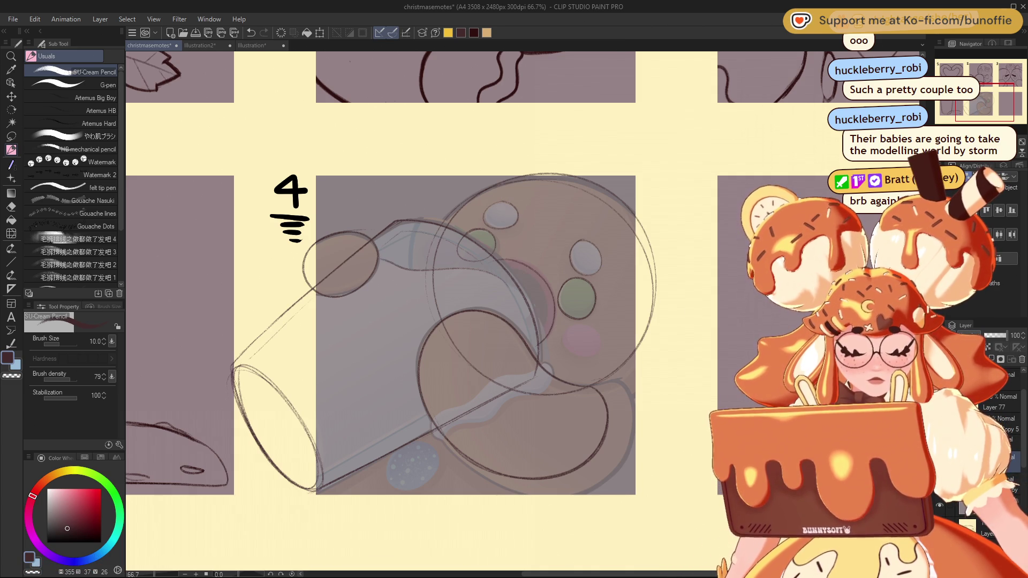
key(ctrl+z)
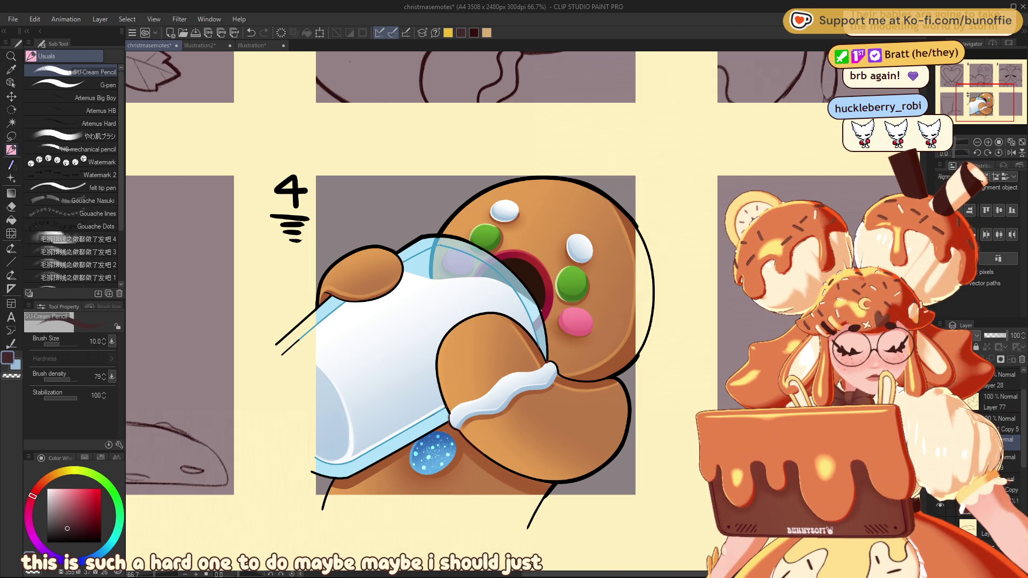
Step: Zoom out to 12.5% to view the whole sheet, then return to 50% centred on panel 3
key(ctrl+minus)
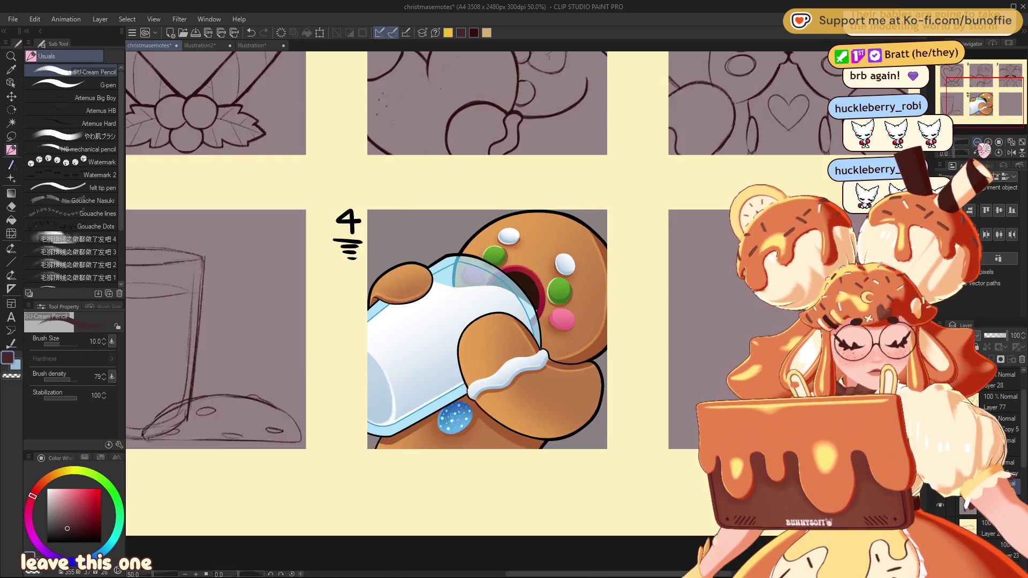
key(ctrl+minus)
key(ctrl+minus)
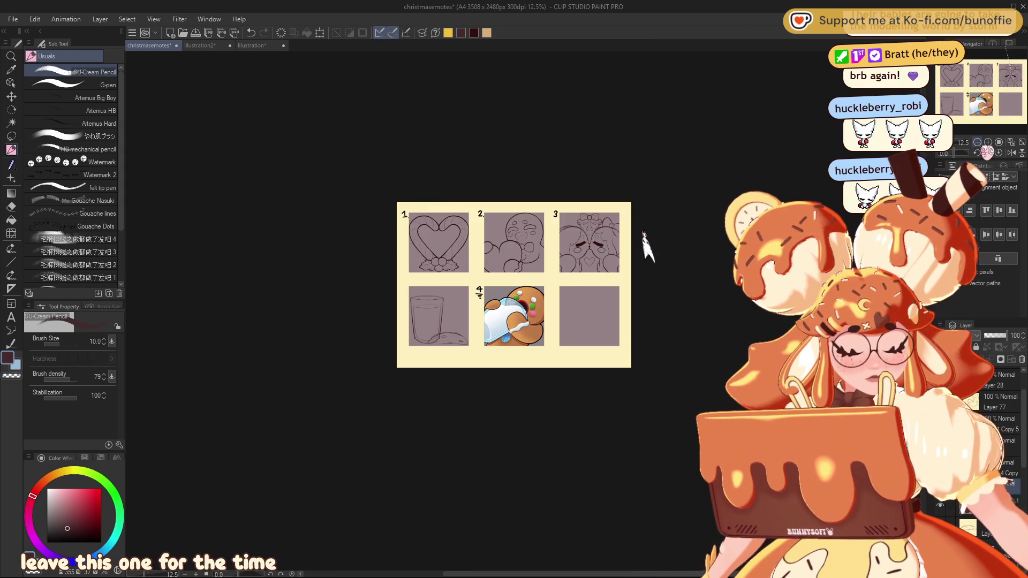
key(ctrl+plus)
key(ctrl+plus)
key(ctrl+plus)
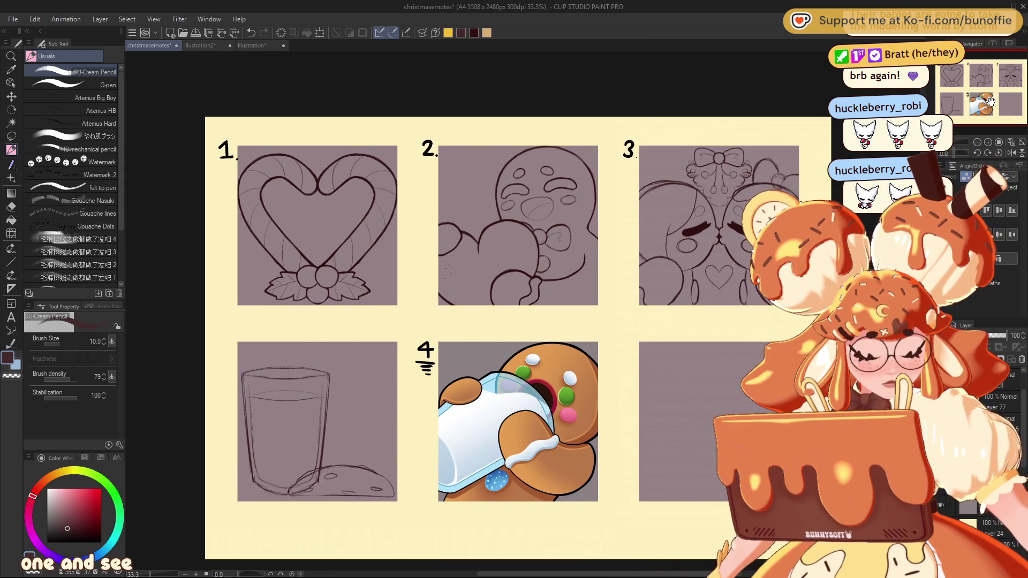
click(990, 143)
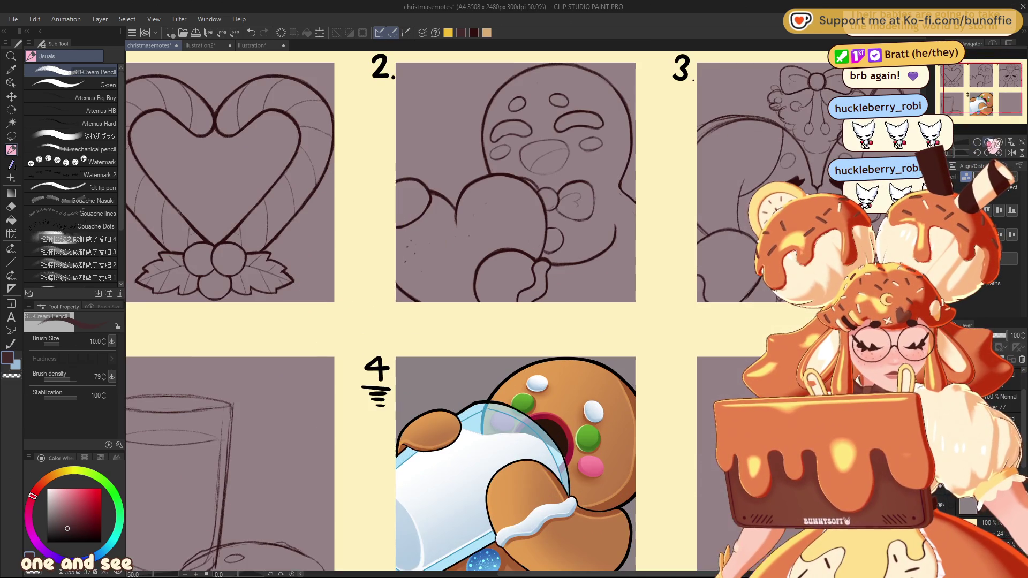
mouse_move(1005, 86)
mouse_down()
mouse_move(1026, 84)
mouse_move(1004, 91)
mouse_up()
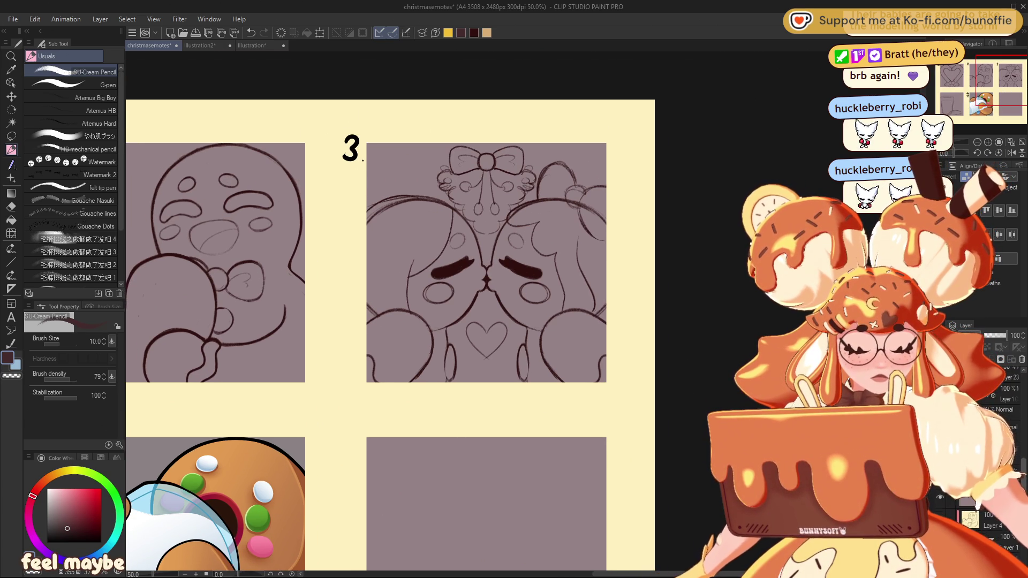
Step: Place a vertical symmetry ruler on emote 3, erase a short line and redraw it shorter, mirrored
drag(486, 172, 486, 384)
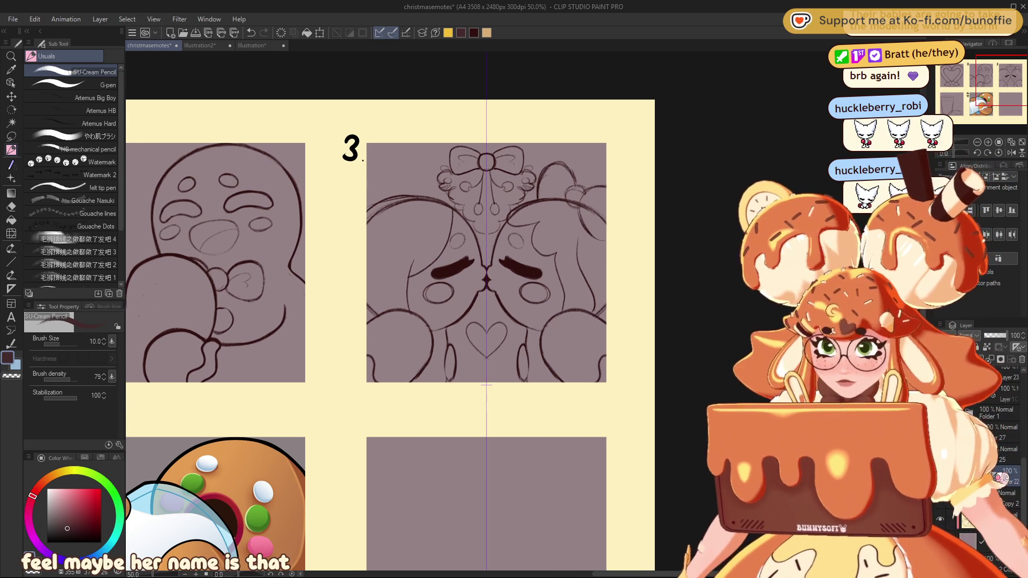
key(e)
drag(522, 347, 523, 386)
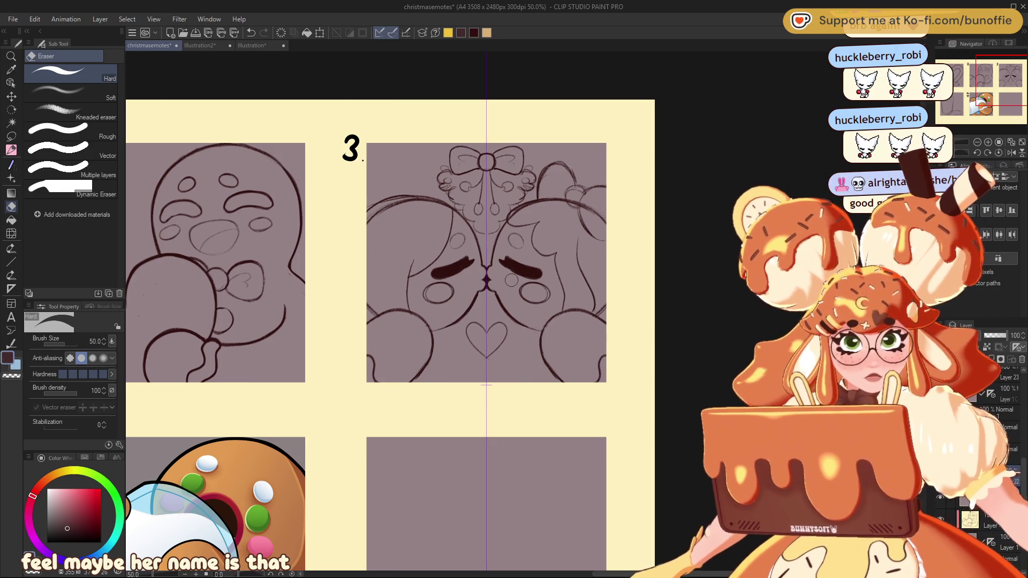
click(12, 149)
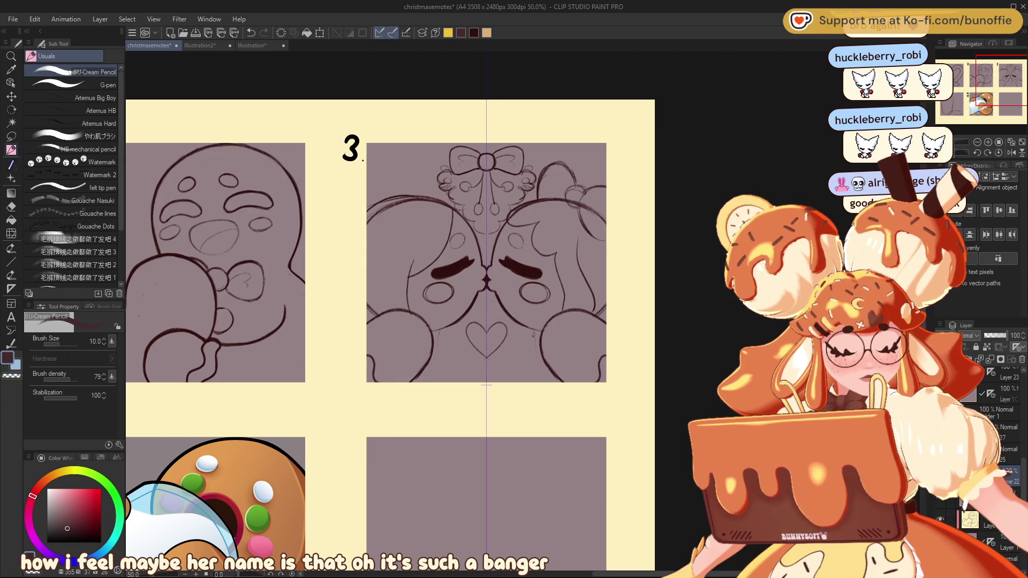
drag(535, 353, 538, 383)
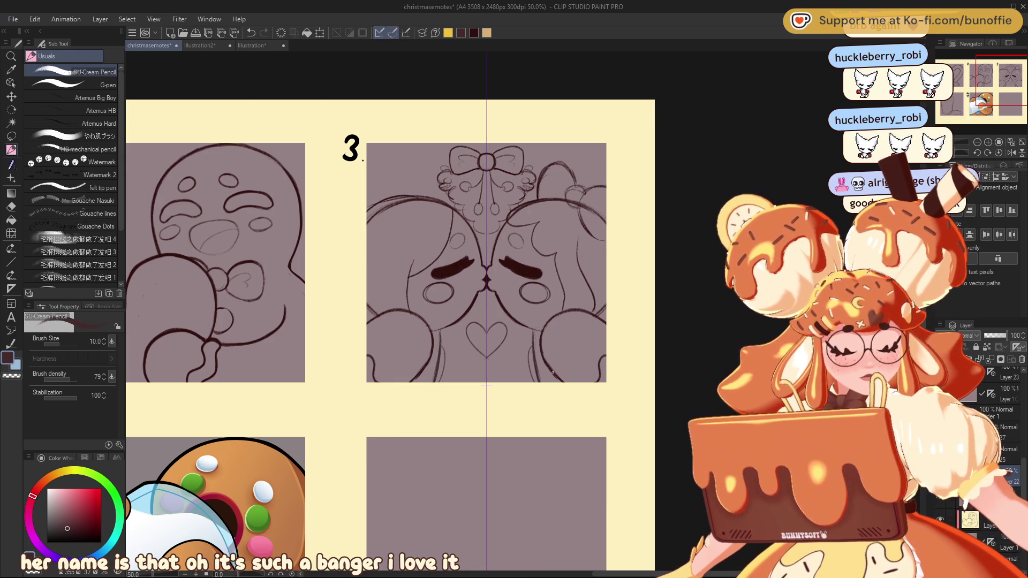
key(ctrl+z)
drag(530, 347, 535, 364)
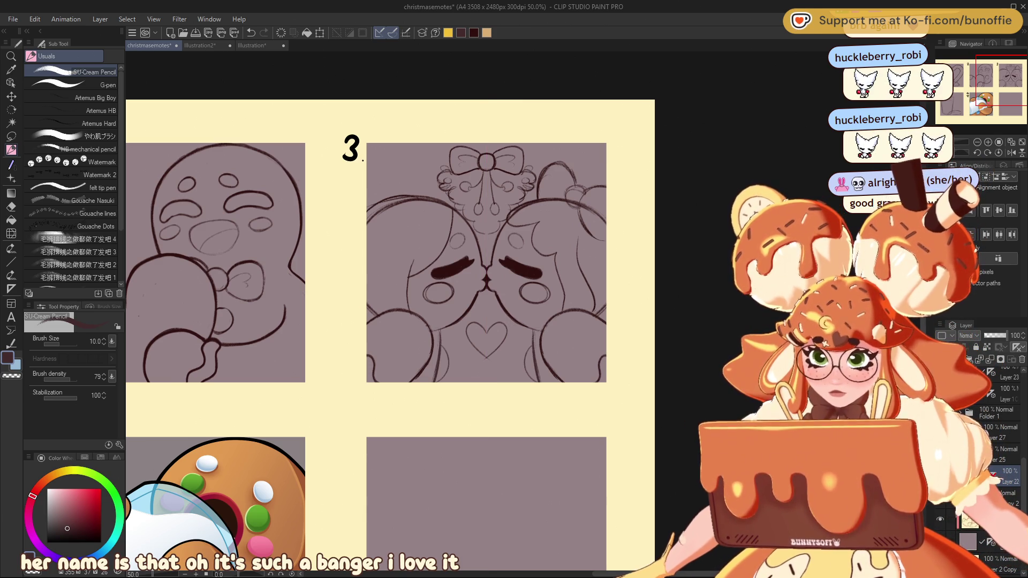
Step: Erase to lighten emote 3's upper-left arc, then pan toward panel 2
key(e)
mouse_move(416, 205)
mouse_down()
mouse_move(402, 204)
mouse_move(449, 210)
mouse_up()
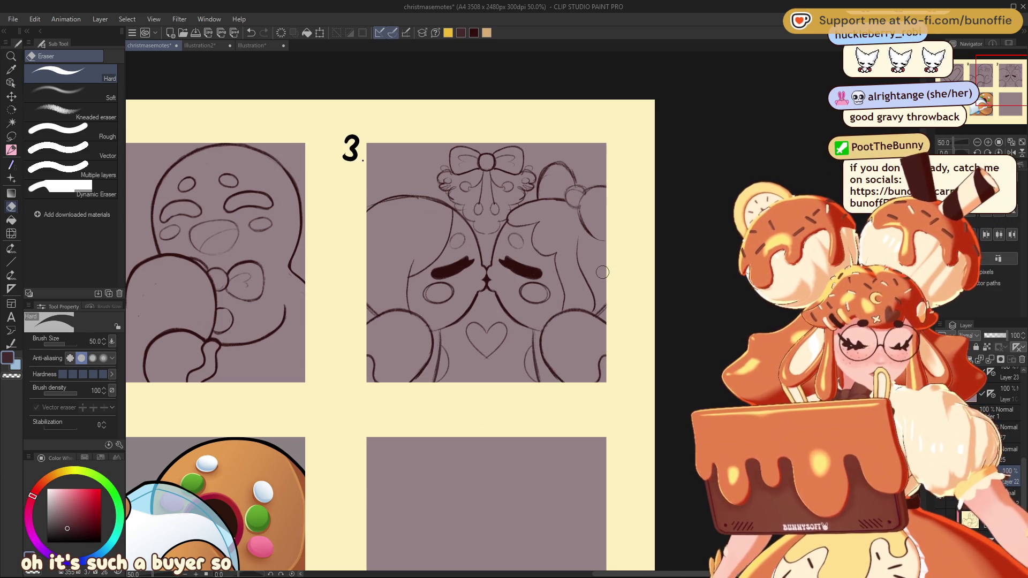
mouse_move(982, 77)
mouse_down()
mouse_move(1003, 80)
mouse_move(971, 78)
mouse_move(1008, 76)
mouse_move(973, 79)
mouse_move(994, 81)
mouse_move(984, 94)
mouse_move(990, 78)
mouse_up()
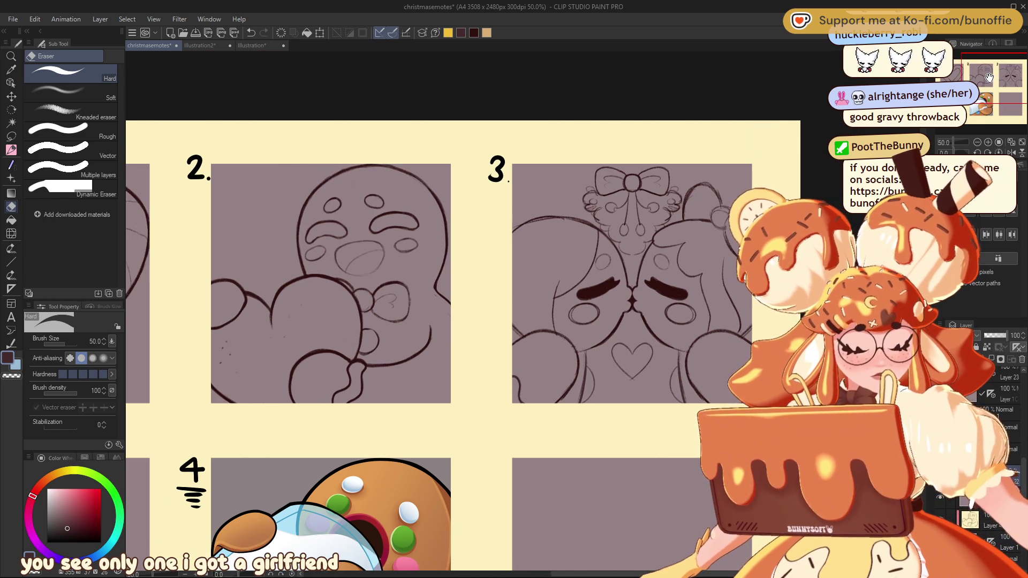
Step: Zoom onto panels 2 and 3, fade emote 2's sketch to 26% opacity, and choose black
mouse_move(990, 78)
mouse_down()
mouse_move(972, 80)
mouse_move(961, 97)
mouse_move(985, 75)
mouse_up()
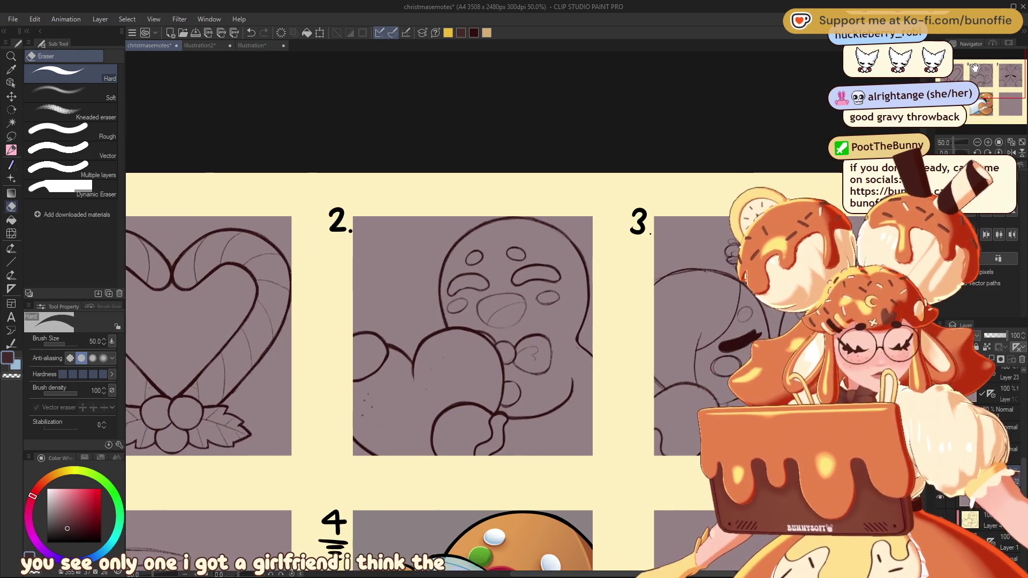
click(989, 143)
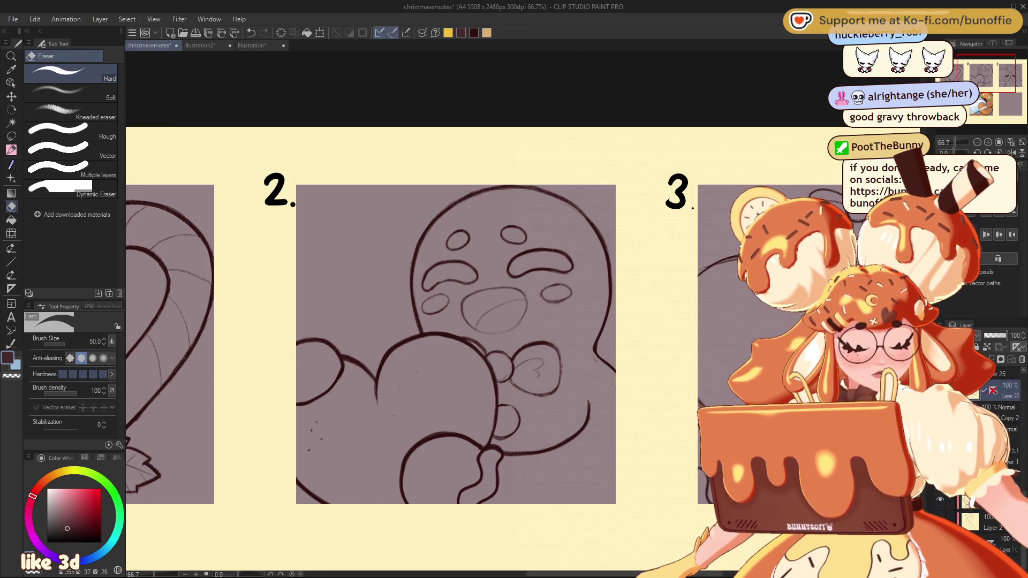
drag(1007, 336, 990, 335)
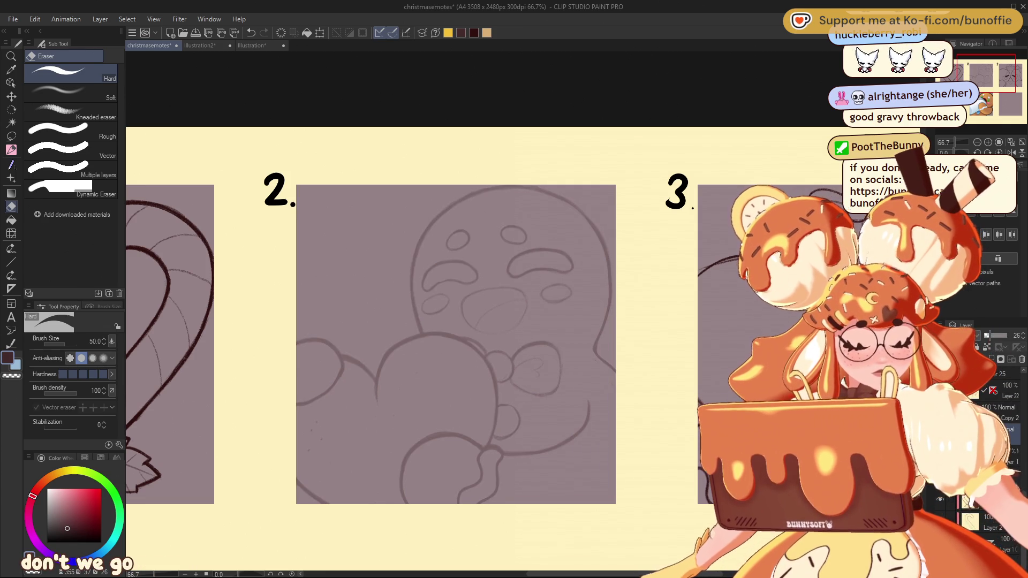
click(1002, 431)
click(11, 262)
drag(91, 524, 98, 542)
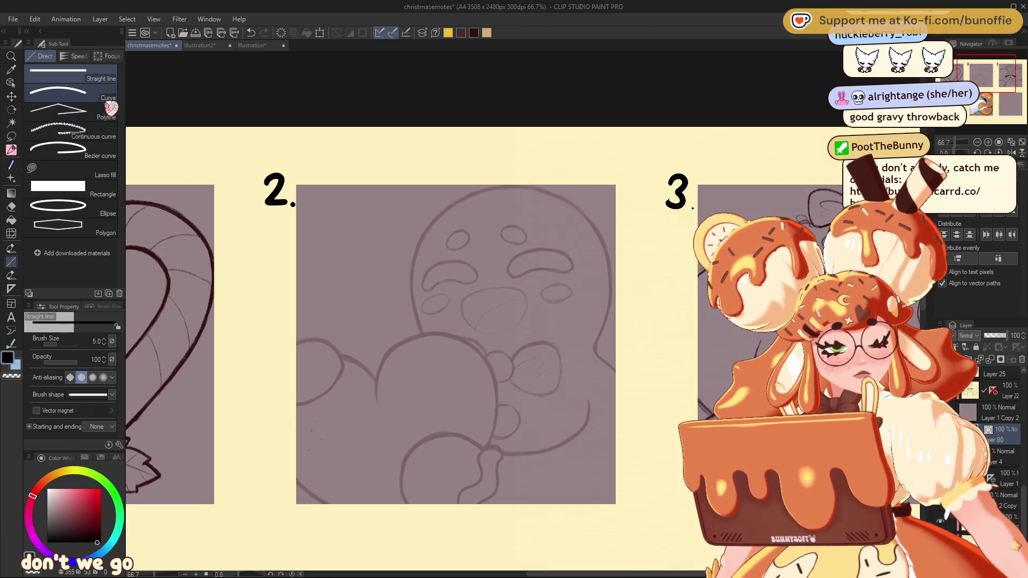
Step: Draw a slightly thicker Curve line along the head's left edge, then undo it
click(109, 98)
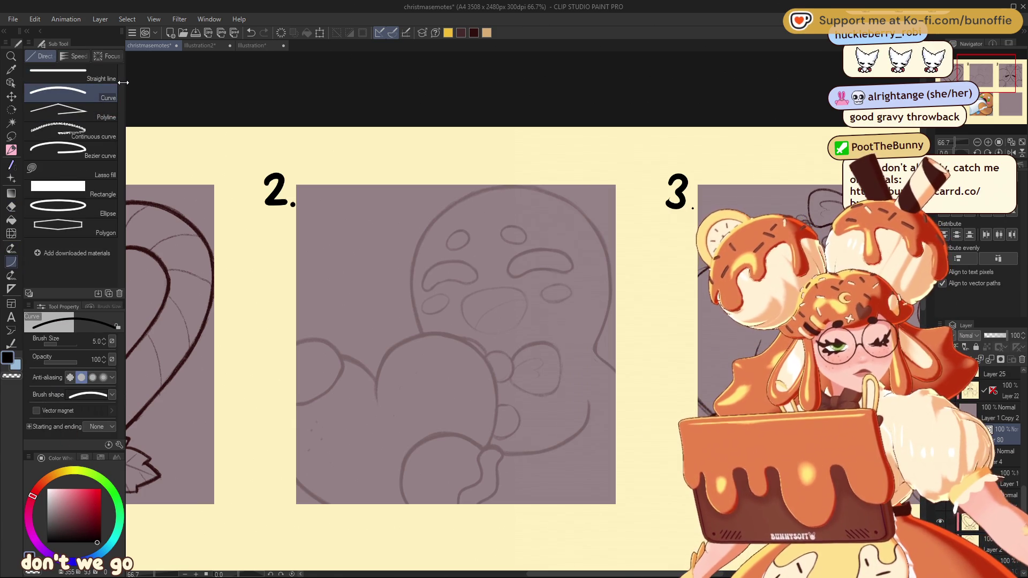
drag(421, 333, 440, 212)
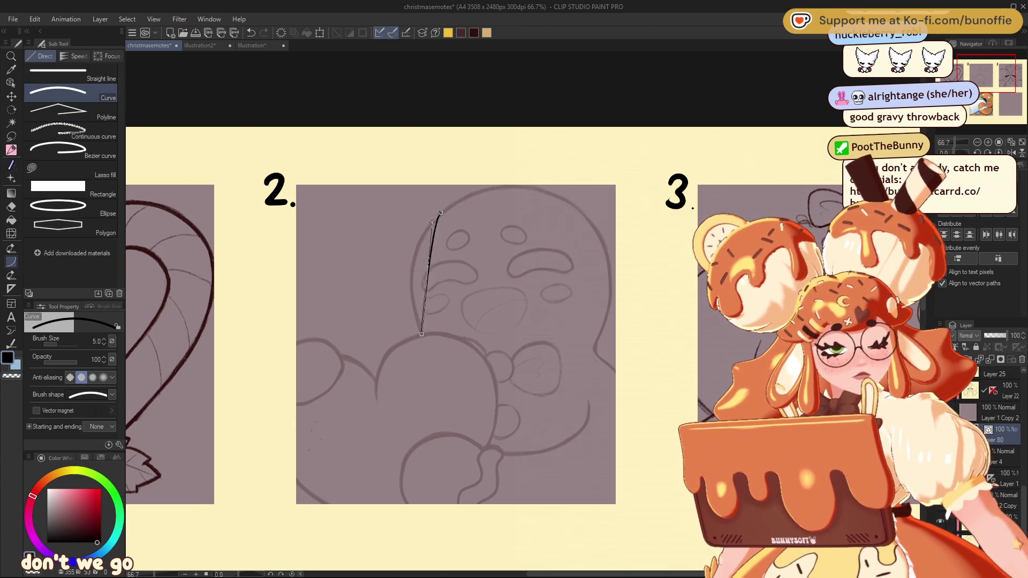
key(Escape)
key(bracketright)
key(bracketright)
key(bracketright)
drag(442, 210, 422, 333)
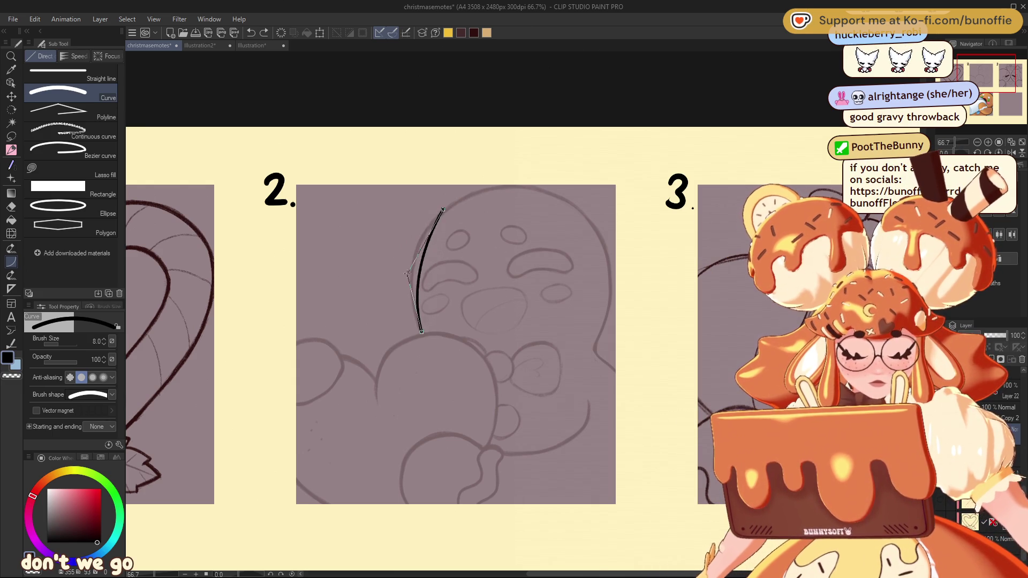
click(407, 239)
key(ctrl+z)
Step: Retry curves down the head's left side, undoing and discarding each attempt
drag(423, 231, 423, 332)
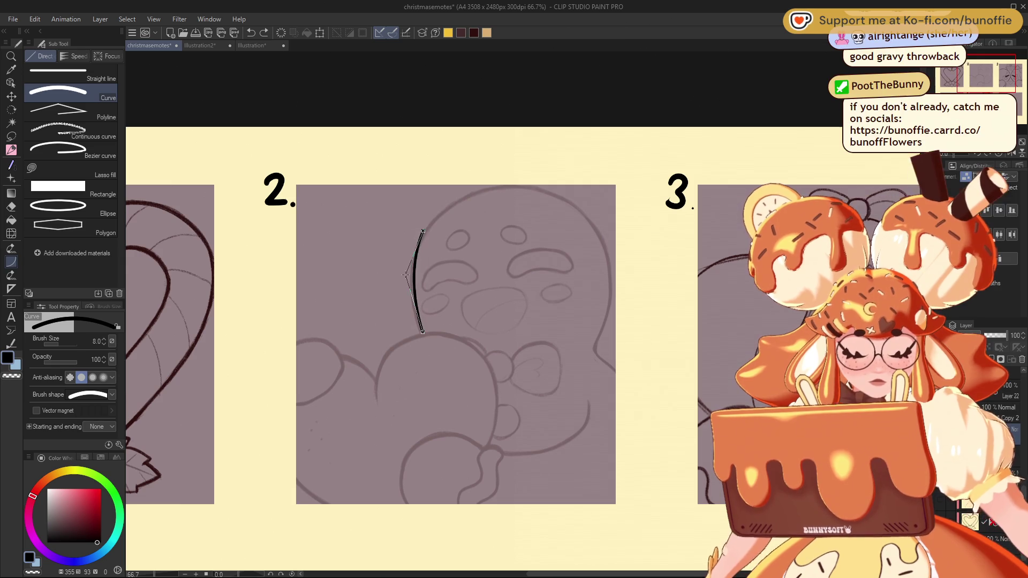
click(405, 274)
key(ctrl+z)
drag(412, 268, 421, 332)
drag(418, 249, 411, 267)
key(Escape)
Step: Choose the G-pen at size 10, zoom to 100%, and try inking the head arc
key(p)
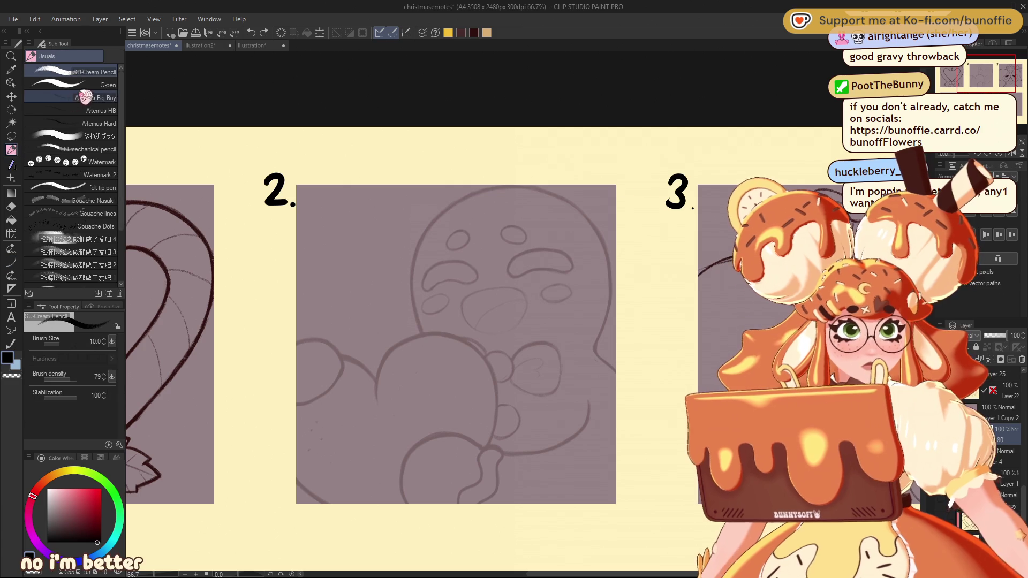
click(86, 85)
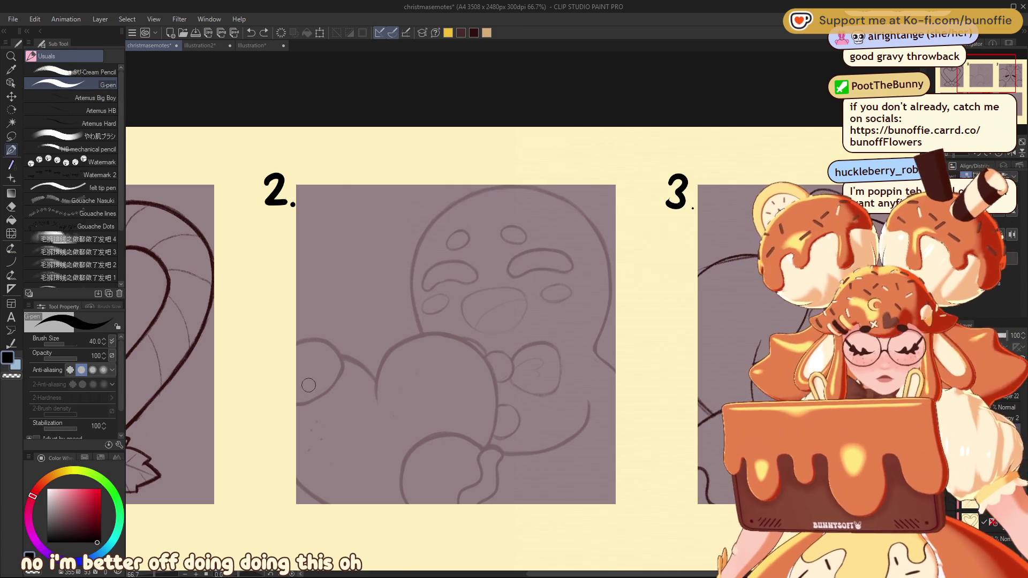
key(bracketleft)
key(bracketleft)
key(bracketleft)
key(bracketleft)
key(bracketleft)
key(bracketleft)
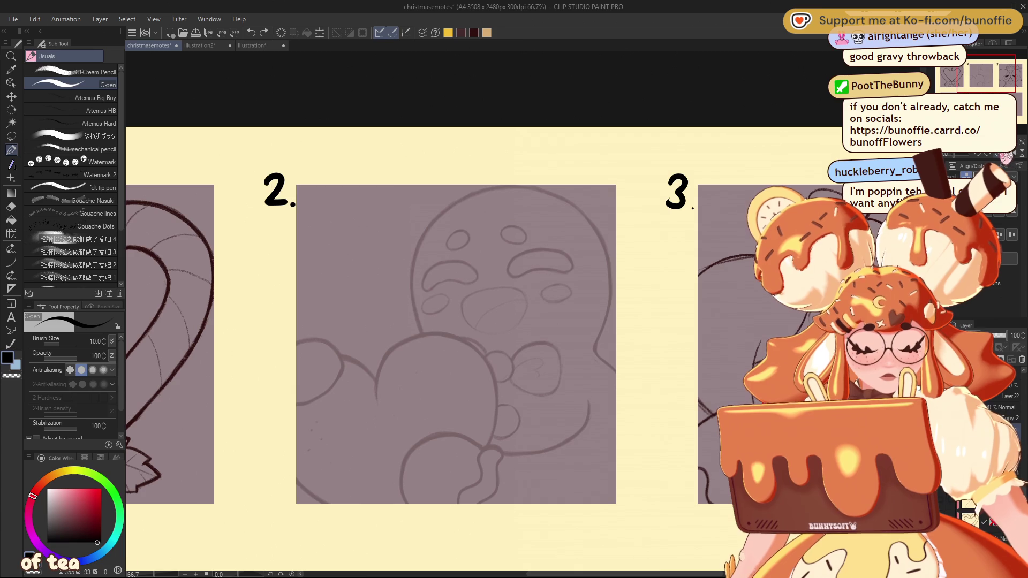
key(ctrl+alt+0)
drag(992, 81, 1000, 80)
mouse_move(226, 370)
mouse_down()
mouse_move(208, 271)
mouse_move(341, 145)
mouse_move(490, 224)
mouse_move(486, 373)
mouse_move(488, 236)
mouse_move(324, 158)
mouse_move(207, 298)
mouse_move(230, 373)
mouse_move(221, 360)
mouse_move(210, 281)
mouse_move(327, 148)
mouse_move(496, 237)
mouse_move(488, 379)
mouse_move(527, 447)
mouse_up()
key(ctrl+z)
key(ctrl+z)
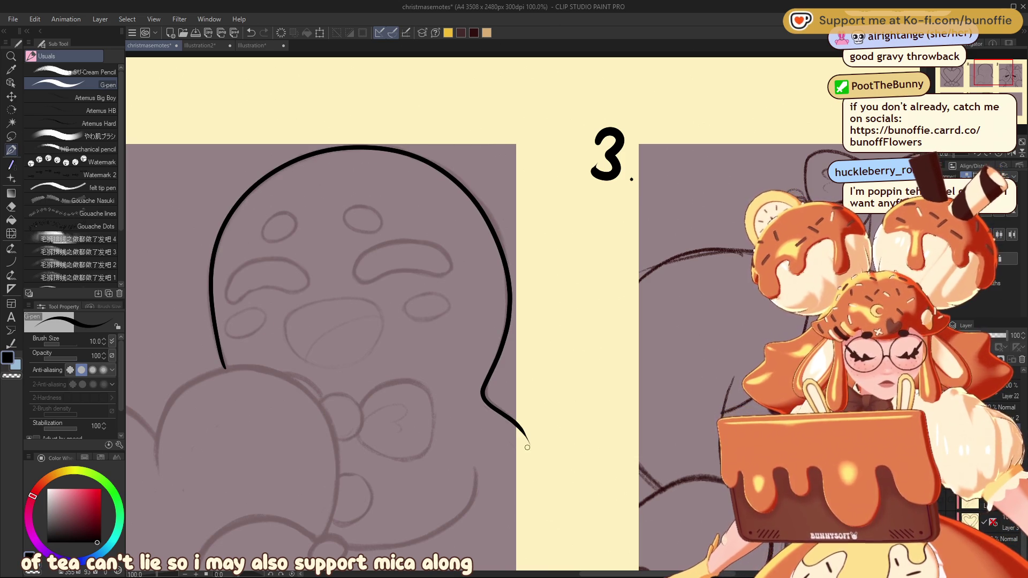
Step: Ink the round left hand outline and the line joining it to the body
mouse_move(984, 75)
mouse_down()
mouse_move(980, 88)
mouse_move(979, 75)
mouse_up()
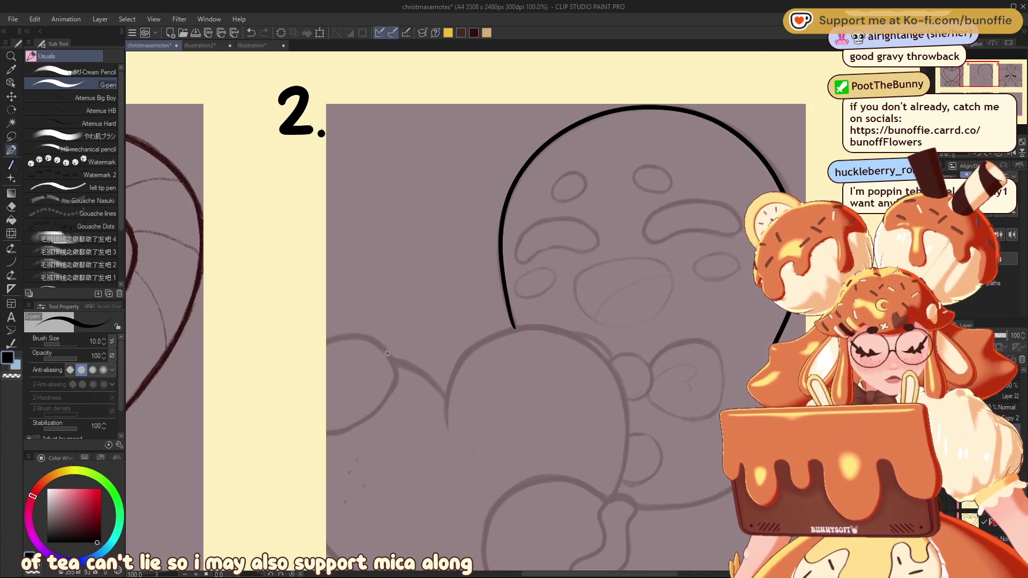
drag(385, 404, 311, 428)
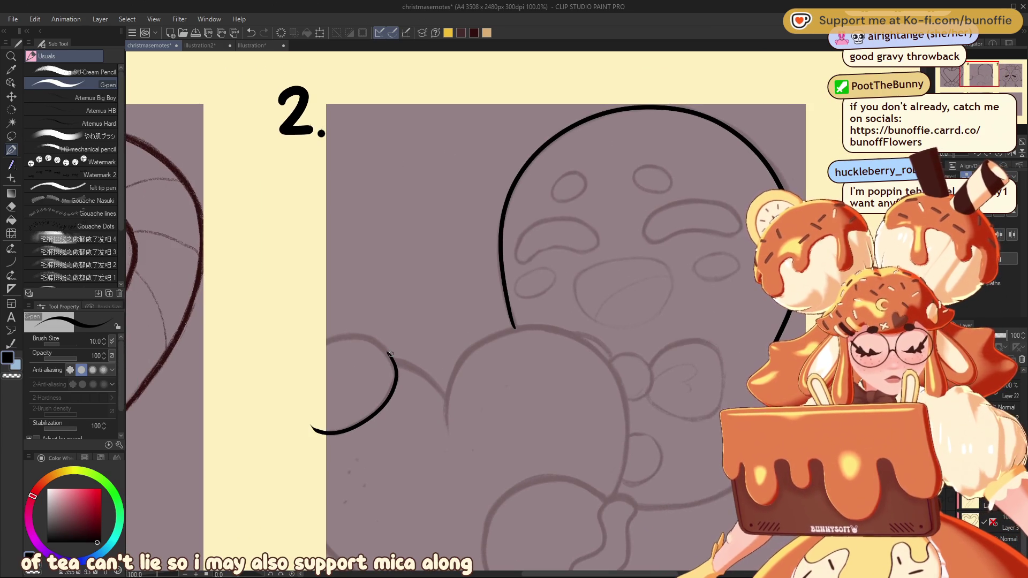
mouse_move(387, 352)
mouse_down()
mouse_move(341, 338)
mouse_move(297, 392)
mouse_up()
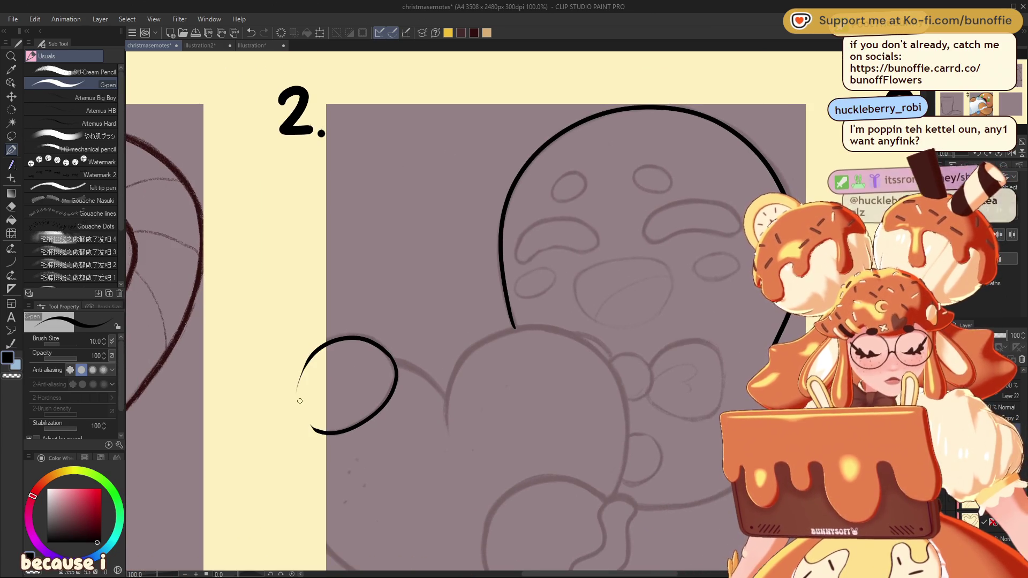
key(ctrl+z)
key(ctrl+z)
mouse_move(318, 349)
mouse_down()
mouse_move(380, 344)
mouse_move(378, 410)
mouse_move(332, 433)
mouse_move(298, 406)
mouse_up()
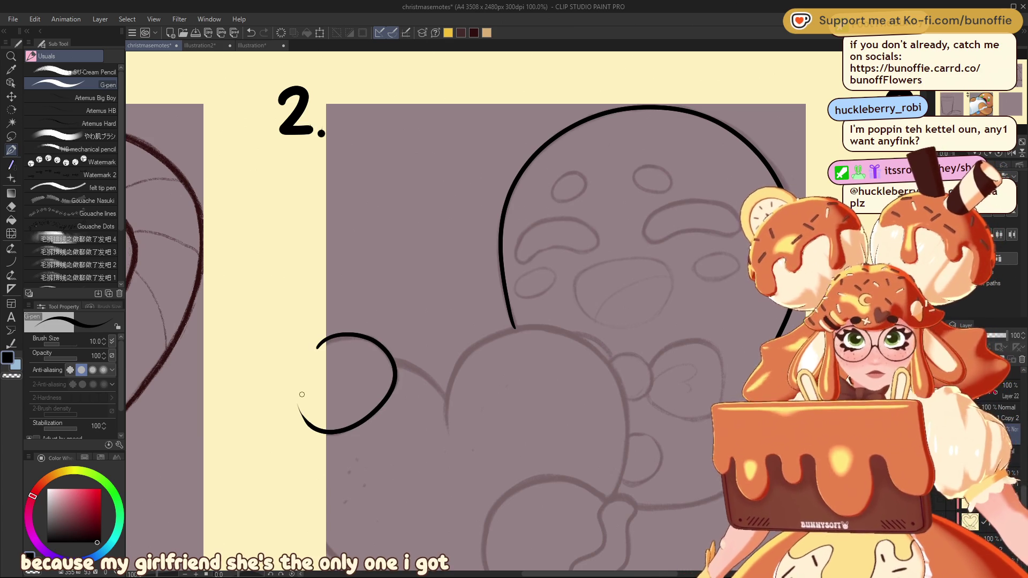
key(ctrl+z)
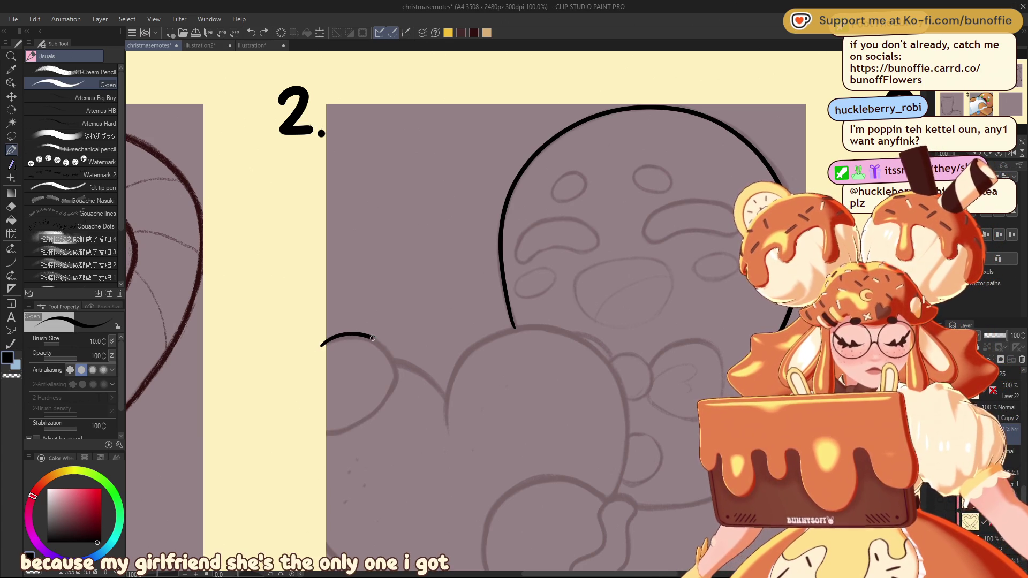
mouse_move(392, 390)
mouse_down()
mouse_move(327, 432)
mouse_move(304, 399)
mouse_up()
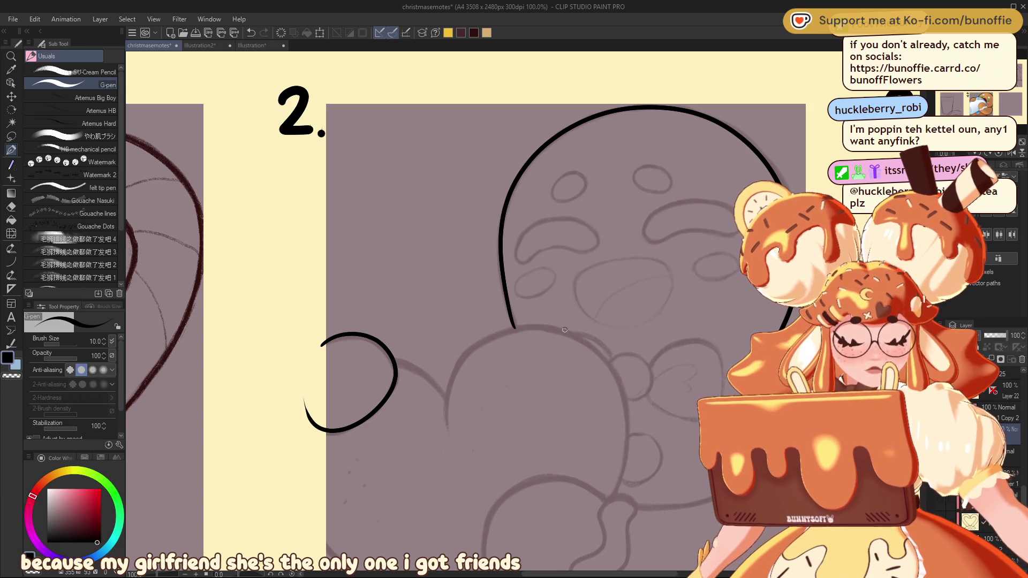
mouse_move(562, 330)
mouse_down()
mouse_move(501, 332)
mouse_move(447, 408)
mouse_move(412, 367)
mouse_move(393, 362)
mouse_move(445, 394)
mouse_up()
key(ctrl+z)
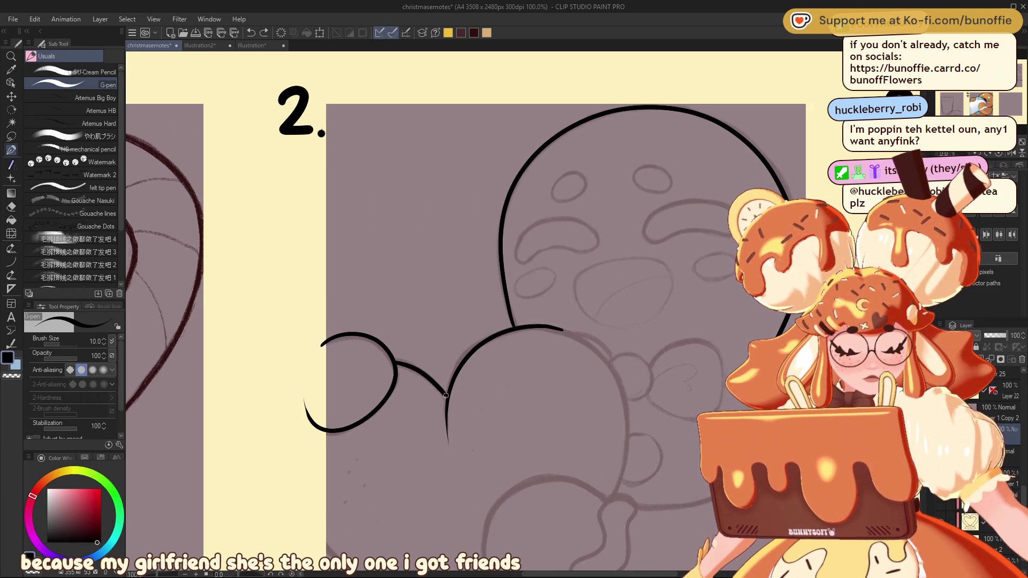
mouse_move(859, 234)
mouse_down()
mouse_move(835, 311)
mouse_move(929, 137)
mouse_move(757, 132)
mouse_up()
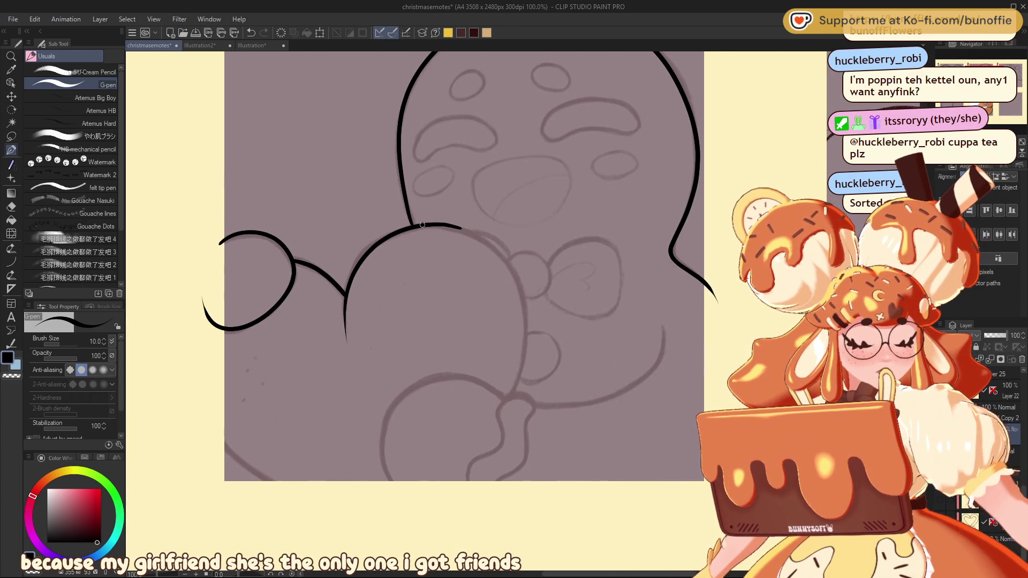
Step: Ink the heart's top and side, then the body's lower right edge, in black
mouse_move(437, 224)
mouse_down()
mouse_move(479, 235)
mouse_move(524, 295)
mouse_move(510, 388)
mouse_up()
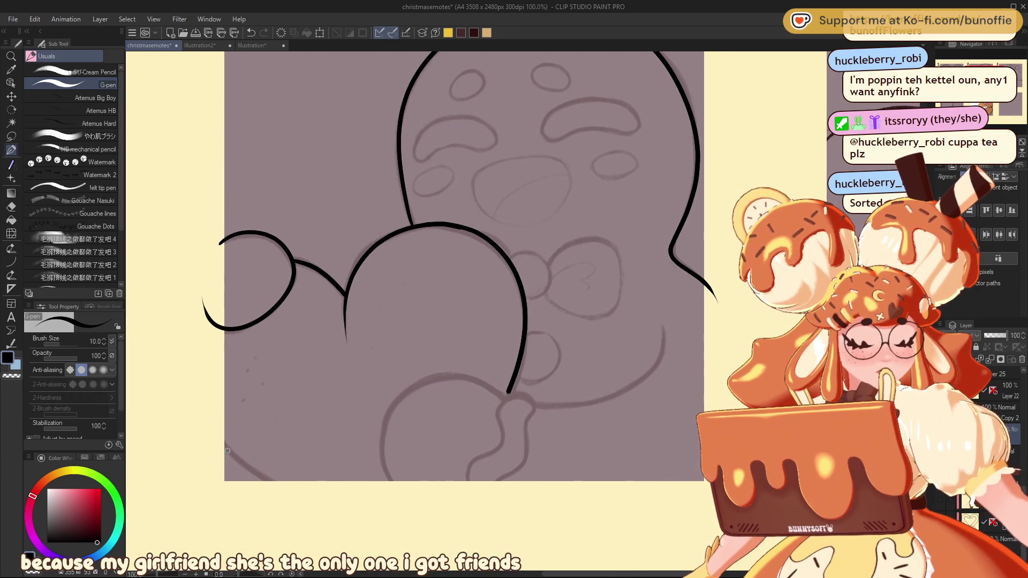
drag(218, 438, 279, 487)
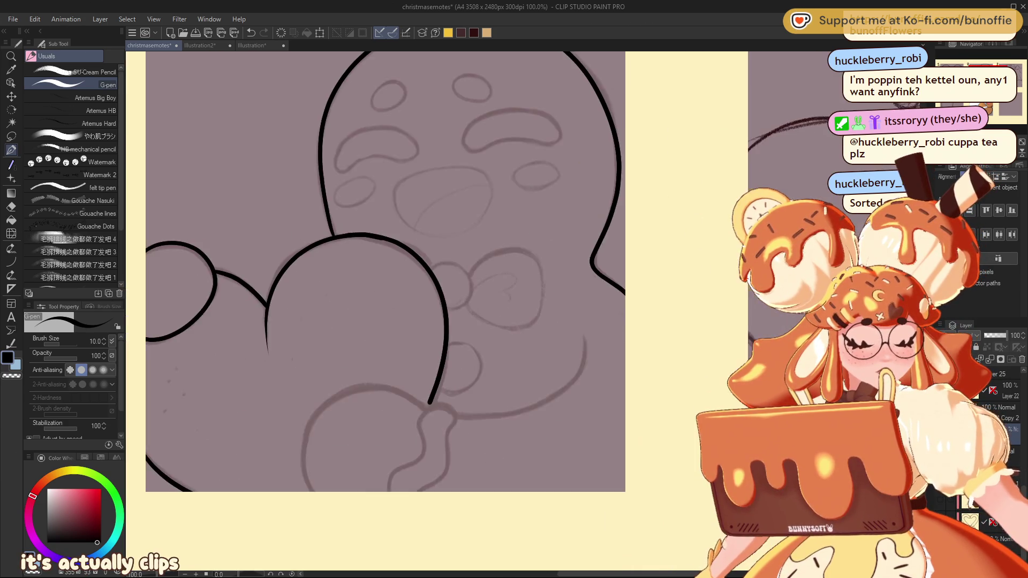
mouse_move(386, 267)
mouse_down()
mouse_move(419, 268)
mouse_move(366, 177)
mouse_move(496, 222)
mouse_up()
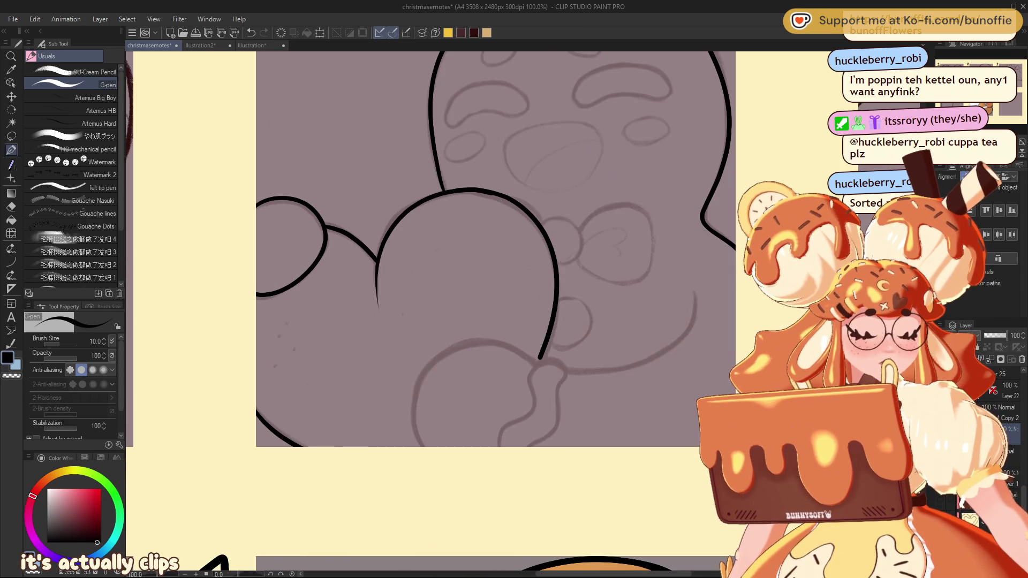
mouse_move(696, 292)
mouse_down()
mouse_move(694, 313)
mouse_move(663, 351)
mouse_move(582, 375)
mouse_move(461, 346)
mouse_move(411, 405)
mouse_move(436, 459)
mouse_up()
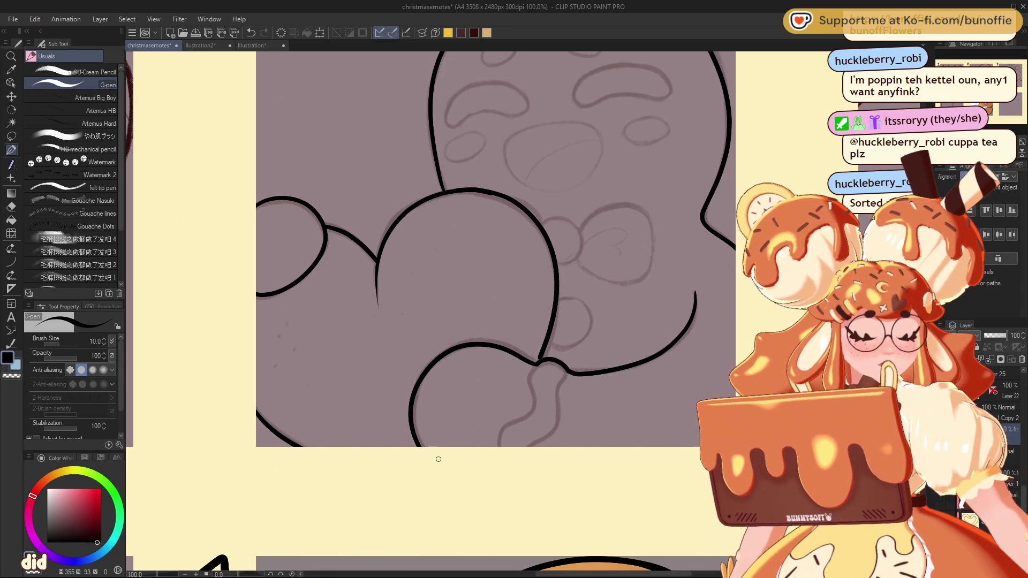
Step: Undo those strokes, redraw the heart's right side and lower right body edge, then recentre the head
key(ctrl+z)
key(ctrl+z)
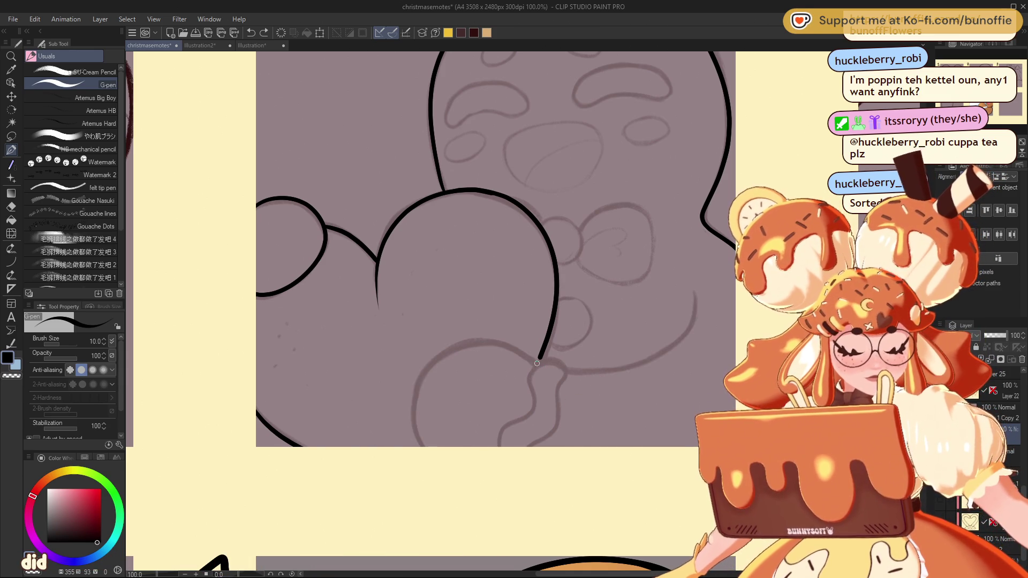
mouse_move(518, 353)
mouse_down()
mouse_move(423, 375)
mouse_move(434, 464)
mouse_up()
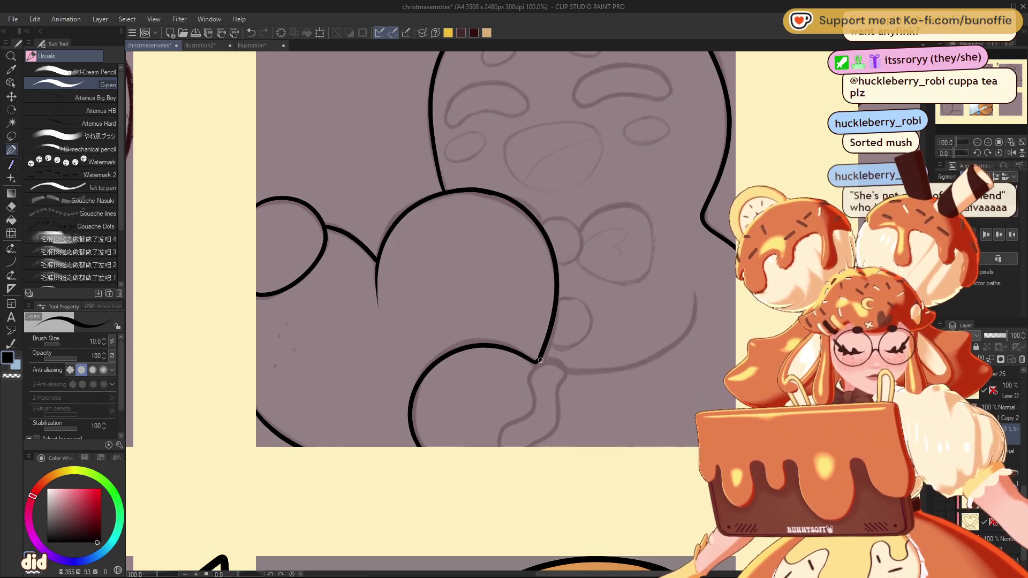
mouse_move(570, 372)
mouse_down()
mouse_move(636, 367)
mouse_move(695, 316)
mouse_up()
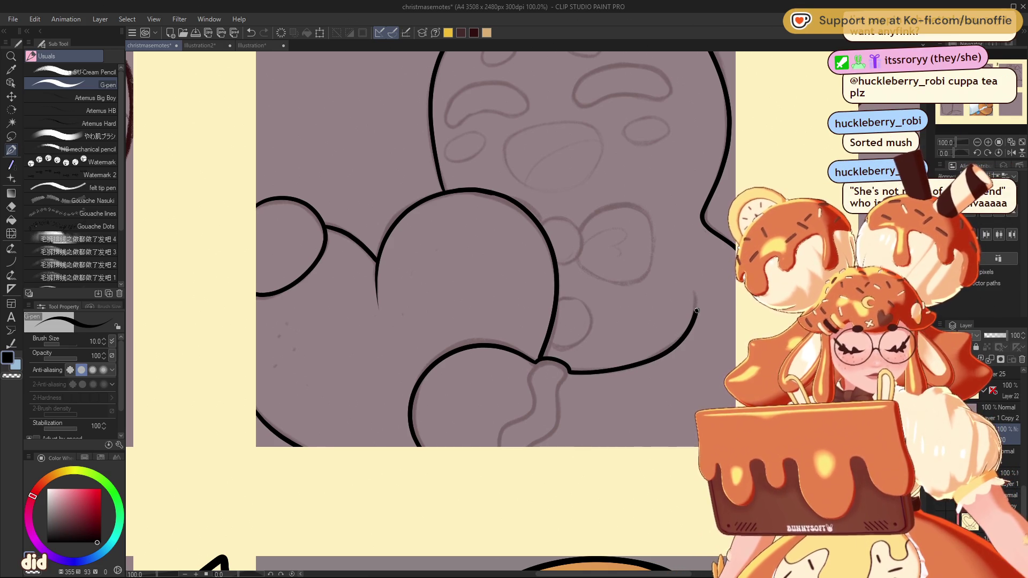
scroll(375, 321, up, 5)
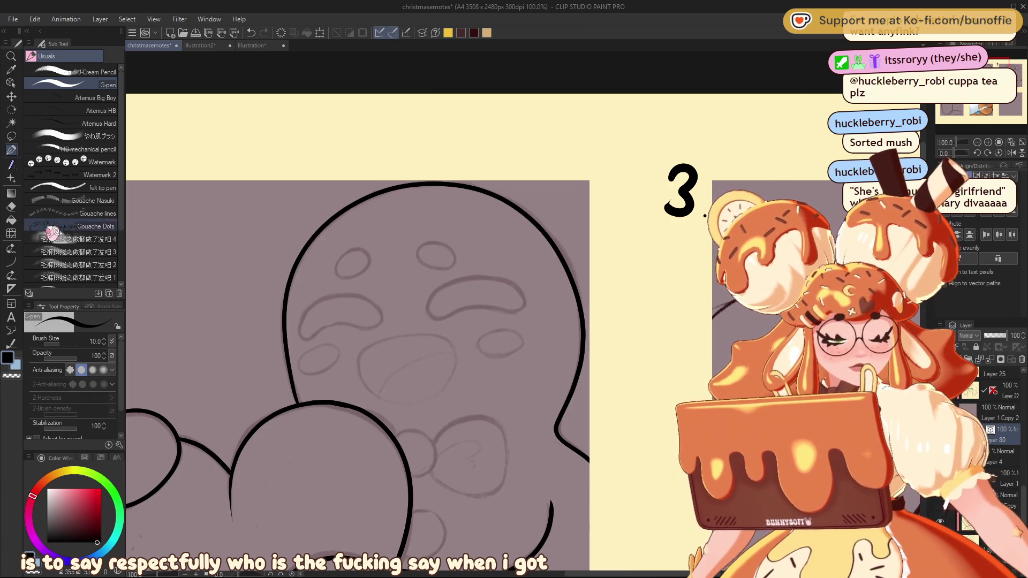
mouse_move(429, 321)
mouse_down()
mouse_move(325, 172)
mouse_move(463, 196)
mouse_move(385, 227)
mouse_up()
drag(321, 268, 355, 245)
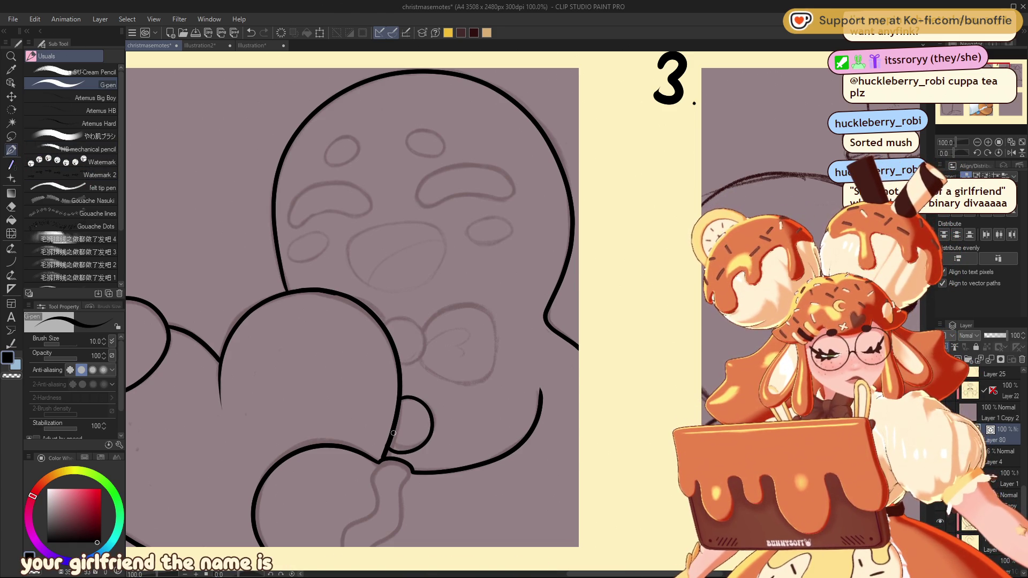
Step: Undo the small circle strokes and try small hand loops beside the heart
key(ctrl+z)
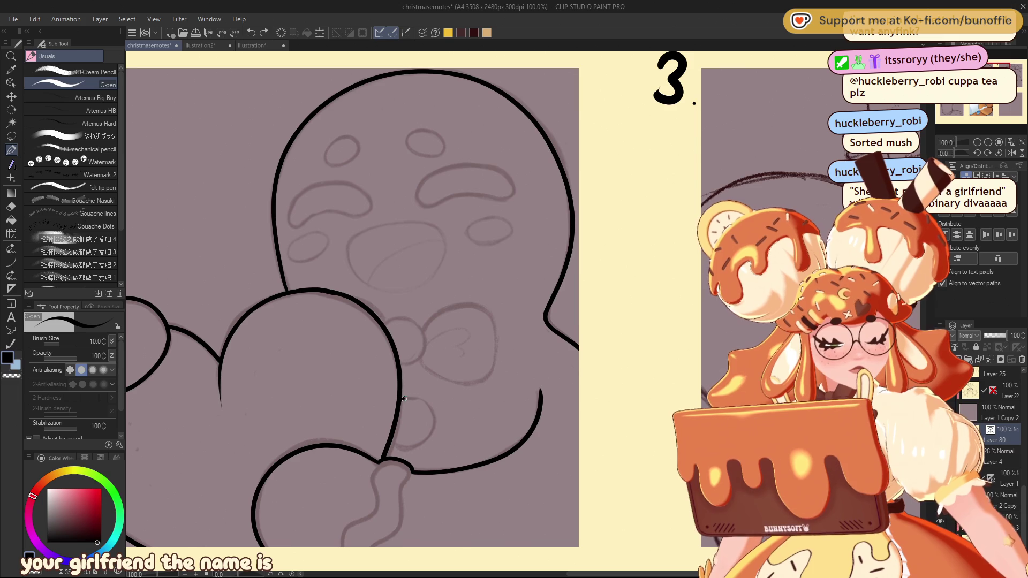
key(ctrl+z)
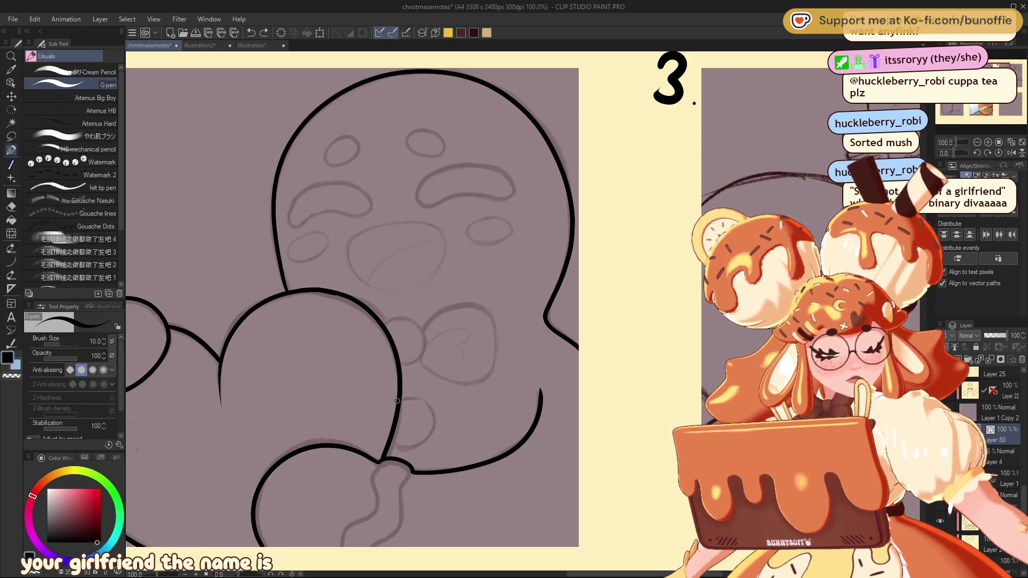
mouse_move(424, 403)
mouse_down()
mouse_move(429, 445)
mouse_move(389, 450)
mouse_up()
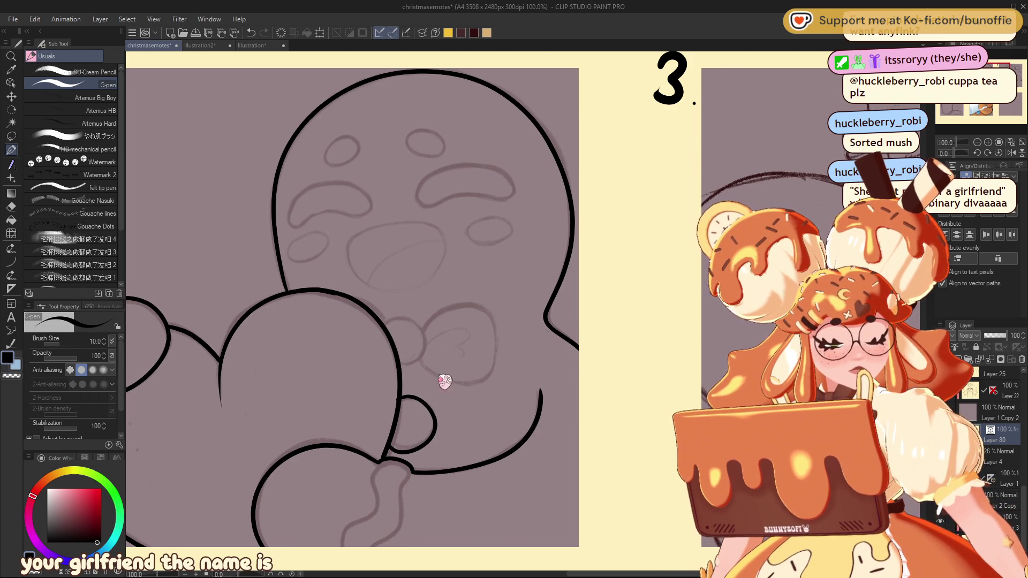
key(ctrl+z)
mouse_move(413, 398)
mouse_down()
mouse_move(432, 435)
mouse_move(394, 447)
mouse_up()
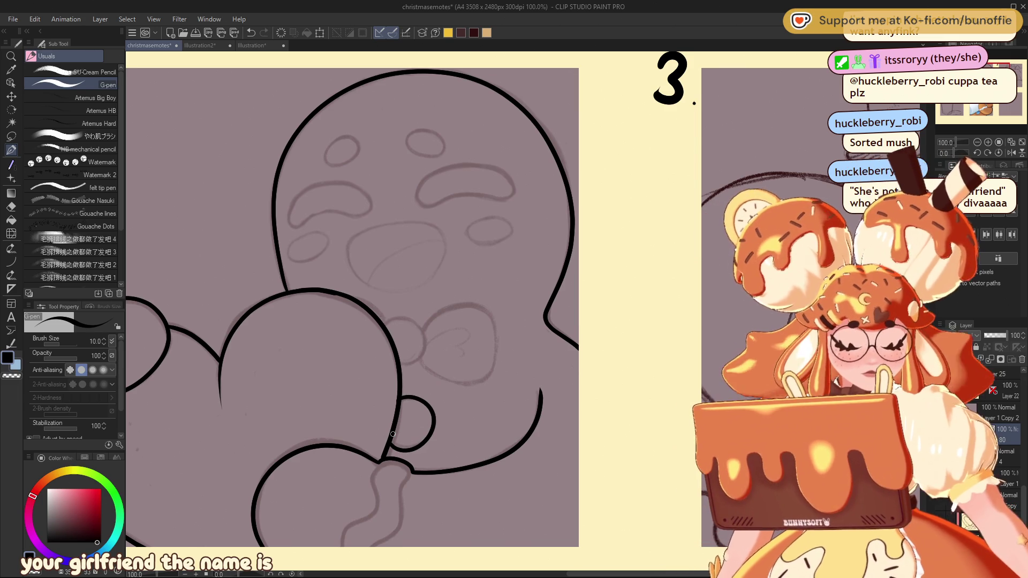
mouse_move(383, 326)
mouse_down()
mouse_move(411, 318)
mouse_move(416, 358)
mouse_up()
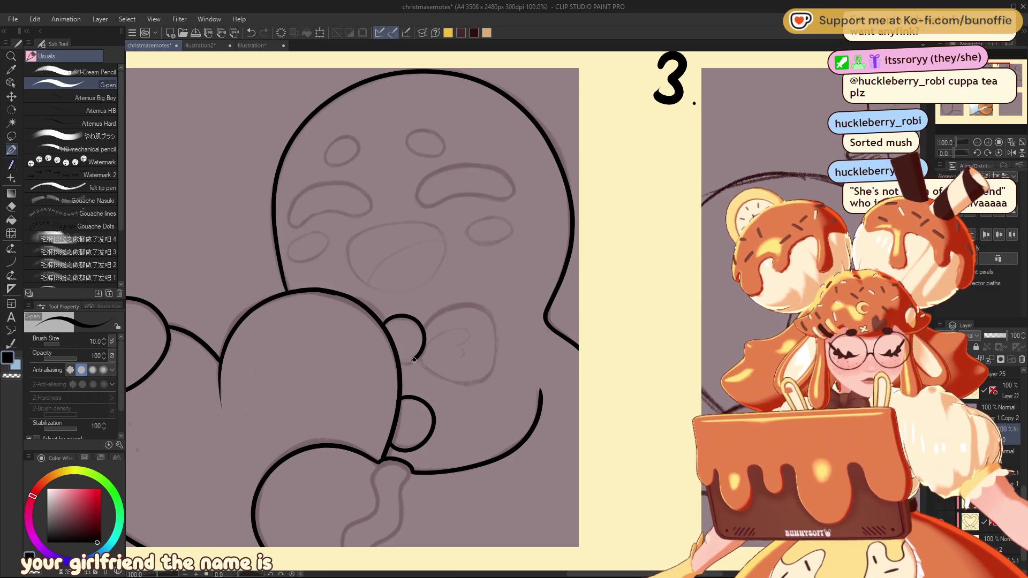
Step: Try inking a bow loop with a closing outline and fold line, then undo the upper loop
key(ctrl+z)
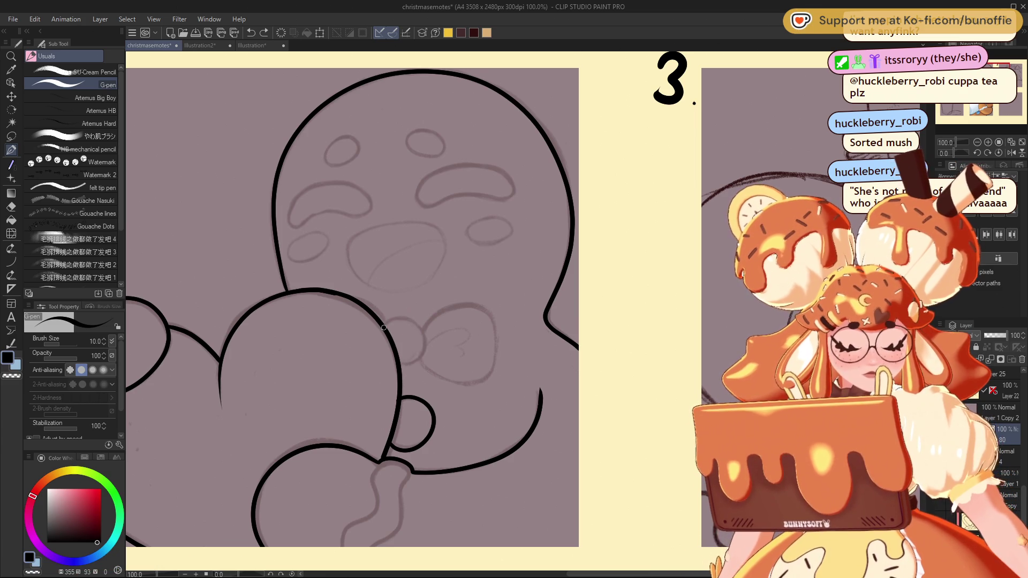
mouse_move(416, 322)
mouse_down()
mouse_move(422, 360)
mouse_move(414, 324)
mouse_move(383, 324)
mouse_move(492, 305)
mouse_up()
key(ctrl+z)
drag(495, 361, 441, 378)
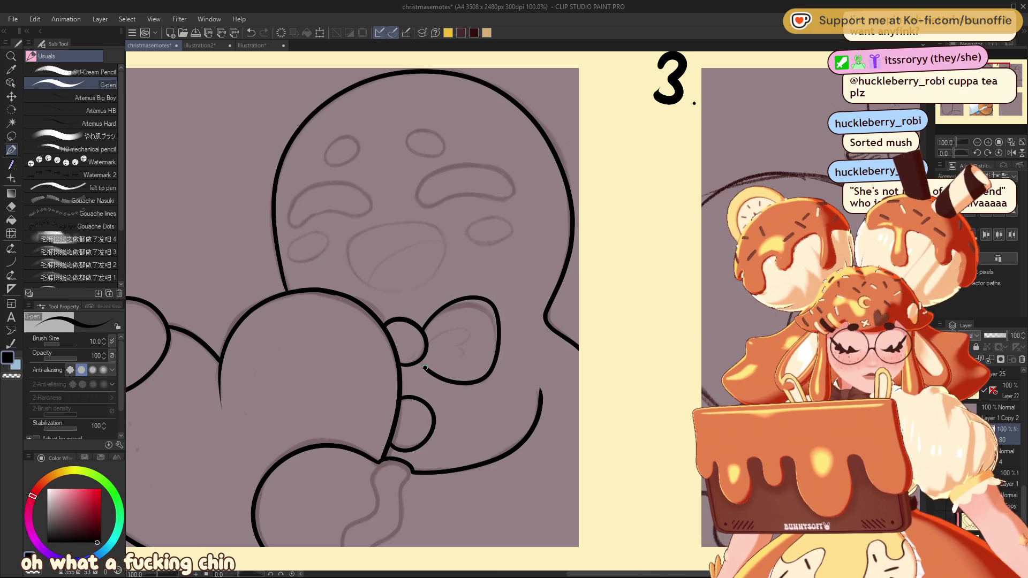
mouse_move(427, 342)
mouse_down()
mouse_move(463, 327)
mouse_move(454, 360)
mouse_up()
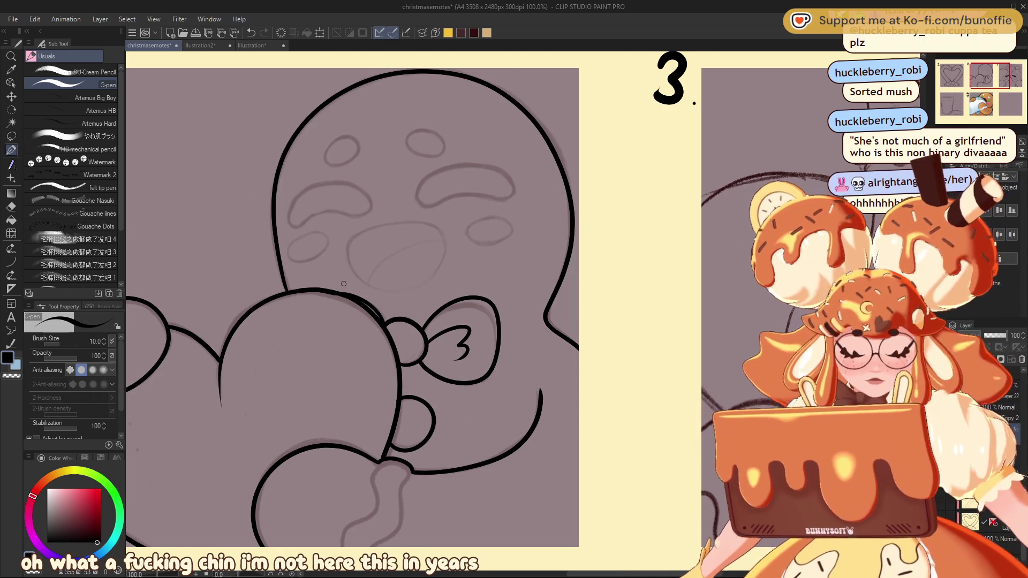
key(ctrl+z)
key(ctrl+z)
key(ctrl+z)
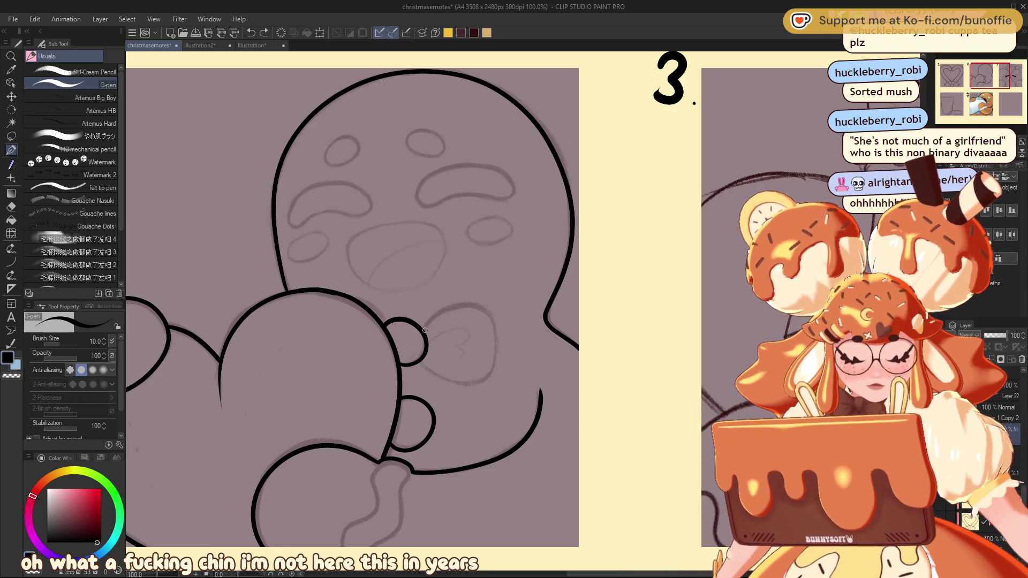
key(ctrl+z)
Step: Retry the bow's edge and right loop, then undo the remaining bow strokes
mouse_move(424, 325)
mouse_down()
mouse_move(420, 359)
mouse_move(400, 314)
mouse_up()
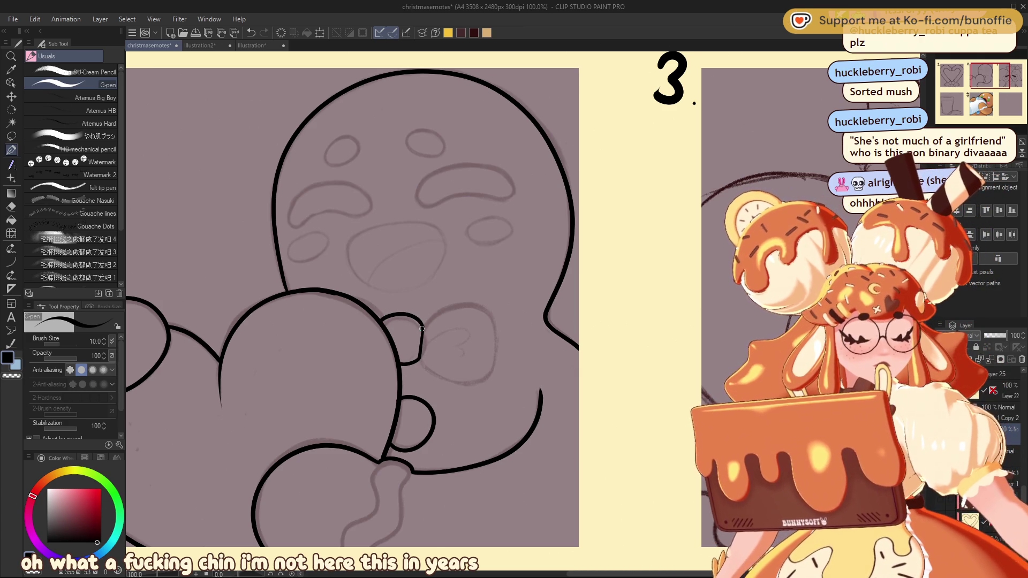
drag(438, 307, 497, 309)
key(ctrl+z)
mouse_move(422, 329)
mouse_down()
mouse_move(472, 296)
mouse_move(504, 343)
mouse_move(484, 384)
mouse_move(427, 371)
mouse_up()
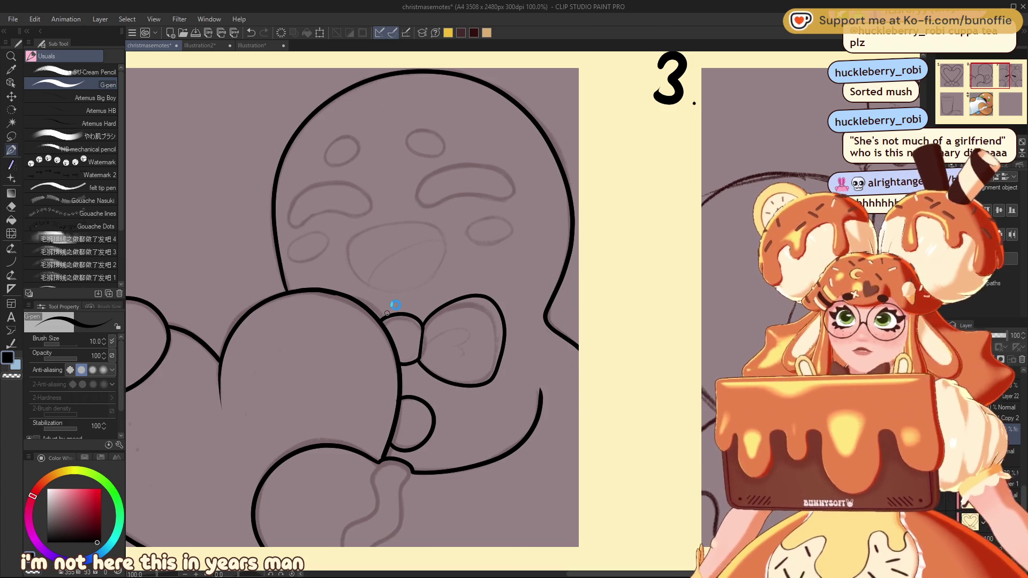
key(ctrl+z)
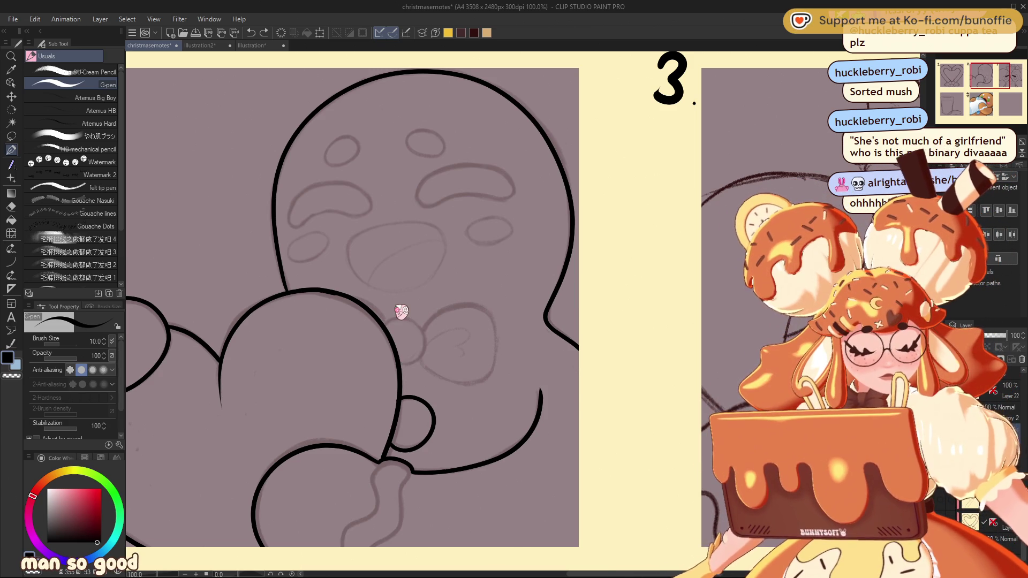
key(ctrl+z)
key(ctrl+z)
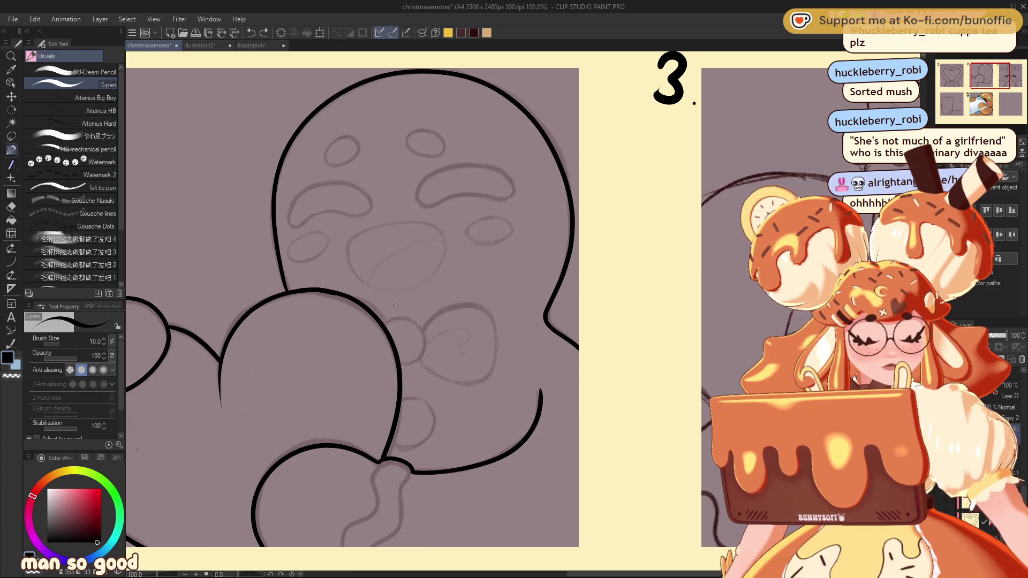
key(ctrl+y)
key(ctrl+y)
key(ctrl+y)
key(ctrl+z)
key(ctrl+z)
key(ctrl+z)
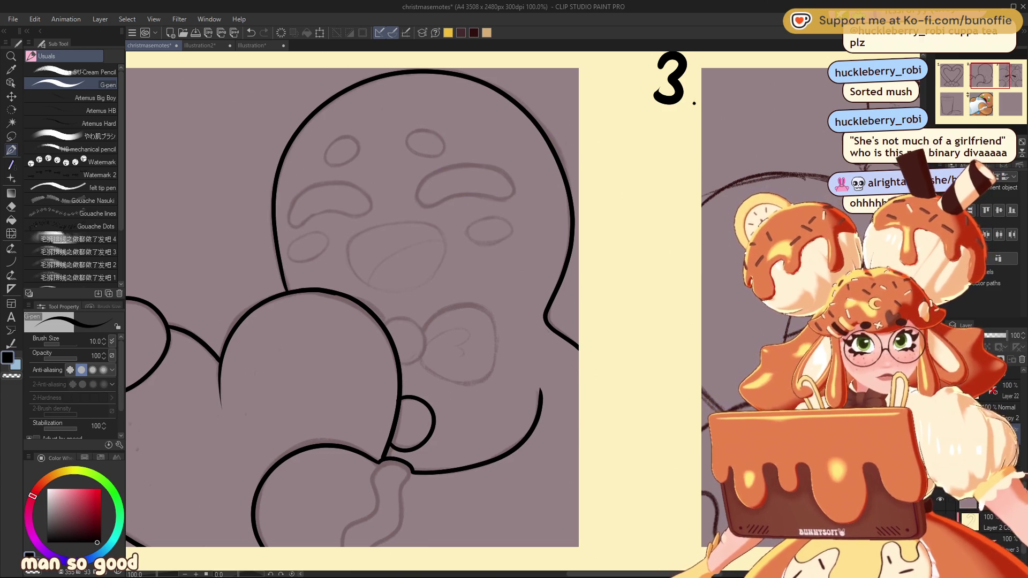
Step: Create a vertical symmetry ruler through the gingerbread's face
click(10, 234)
click(10, 234)
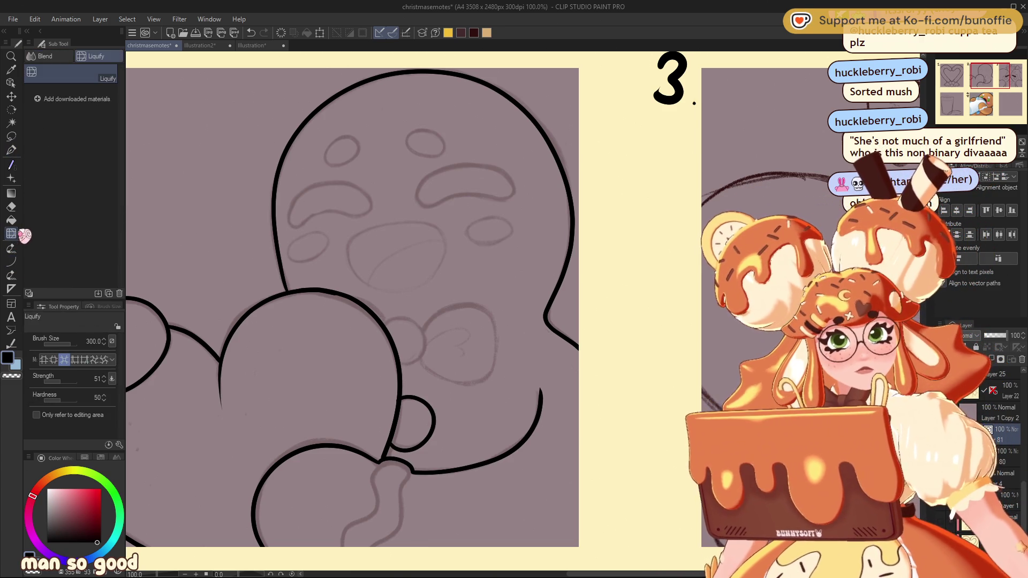
click(12, 262)
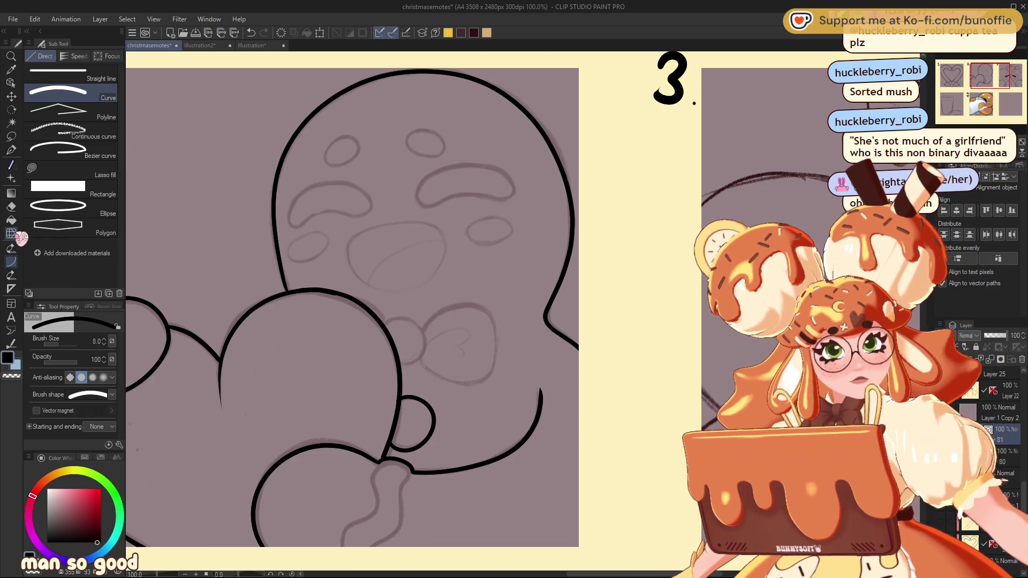
click(13, 236)
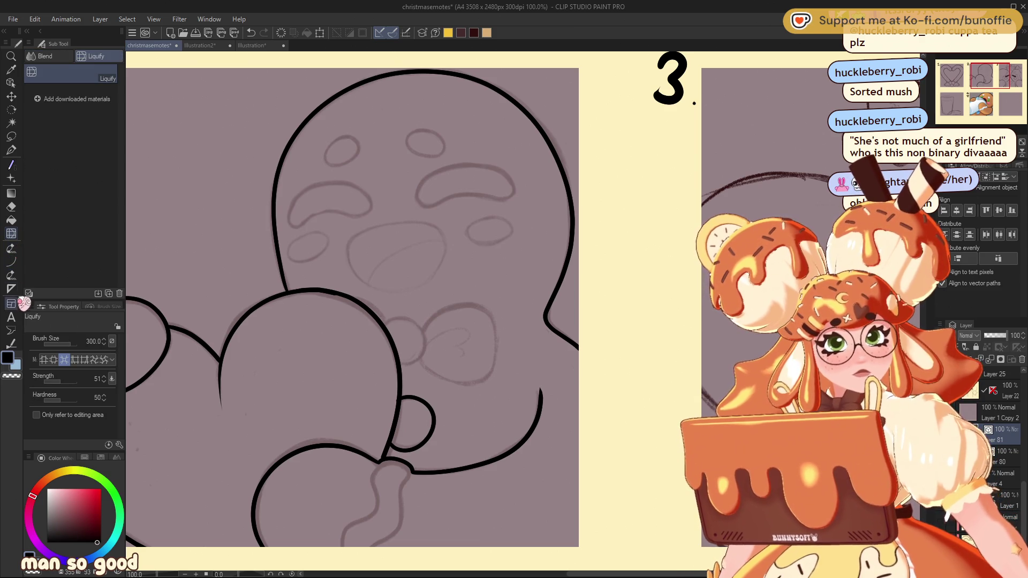
click(10, 290)
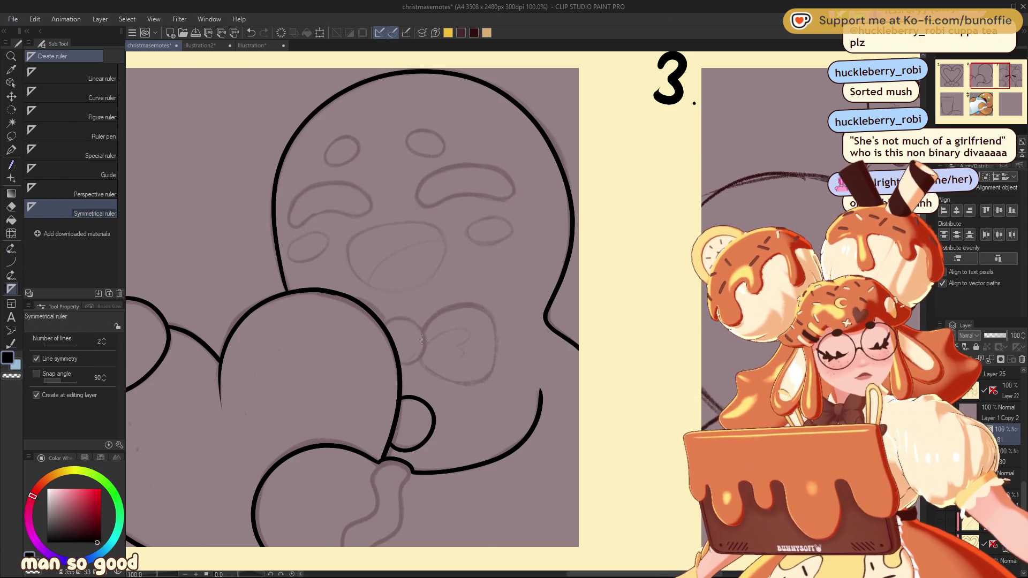
drag(410, 408, 411, 411)
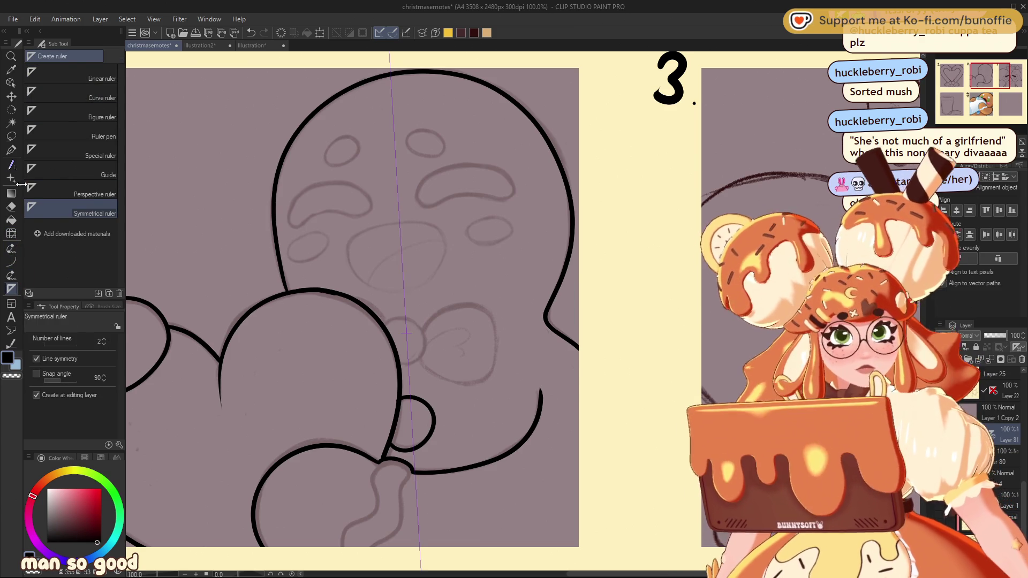
Step: Ink the mirrored bow's knot, side loops and curls, then nudge it up and left
click(11, 150)
mouse_move(408, 316)
mouse_down()
mouse_move(383, 326)
mouse_move(390, 360)
mouse_up()
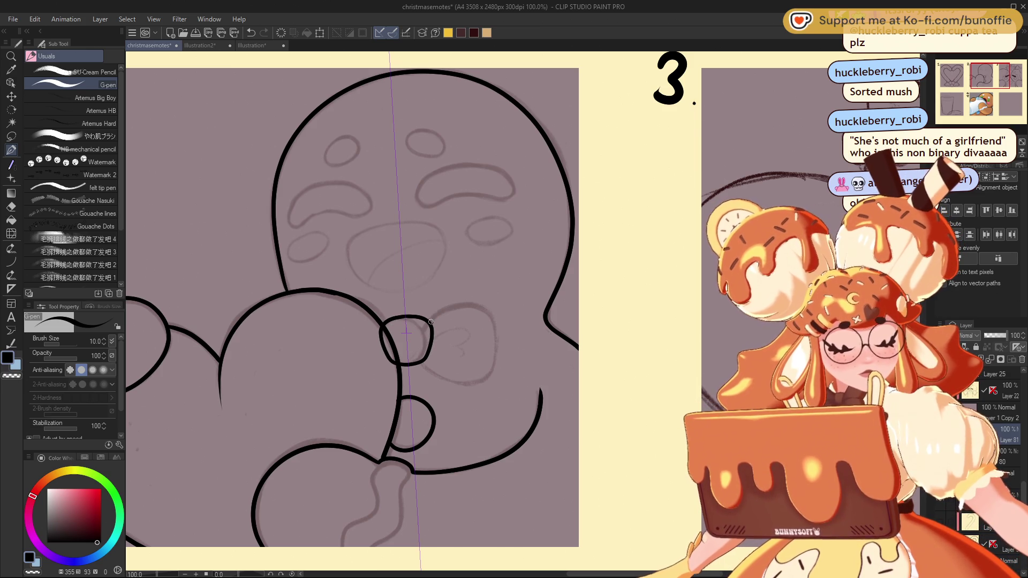
mouse_move(434, 318)
mouse_down()
mouse_move(491, 294)
mouse_move(514, 348)
mouse_move(485, 382)
mouse_move(434, 369)
mouse_up()
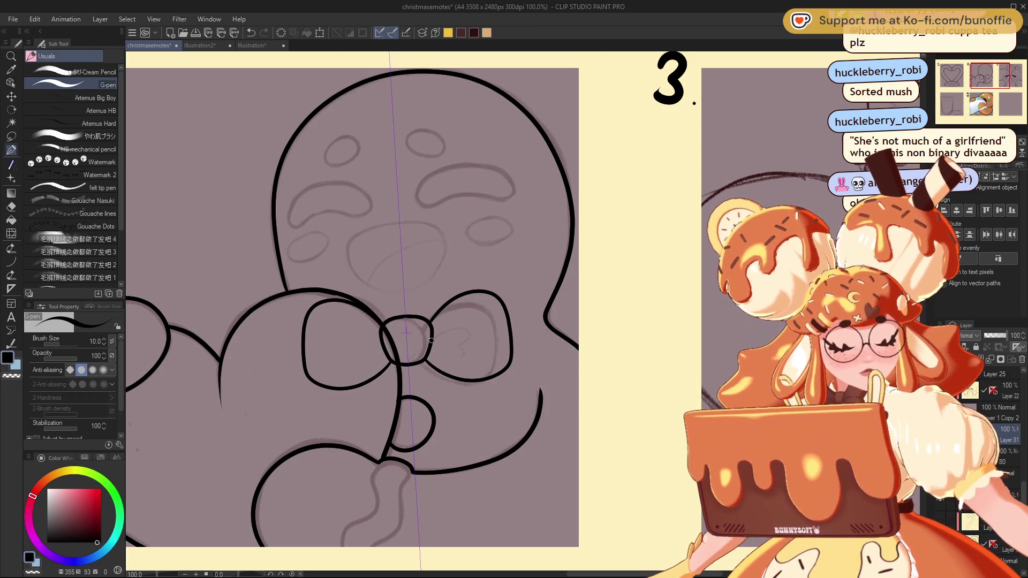
mouse_move(432, 340)
mouse_down()
mouse_move(460, 322)
mouse_move(470, 336)
mouse_up()
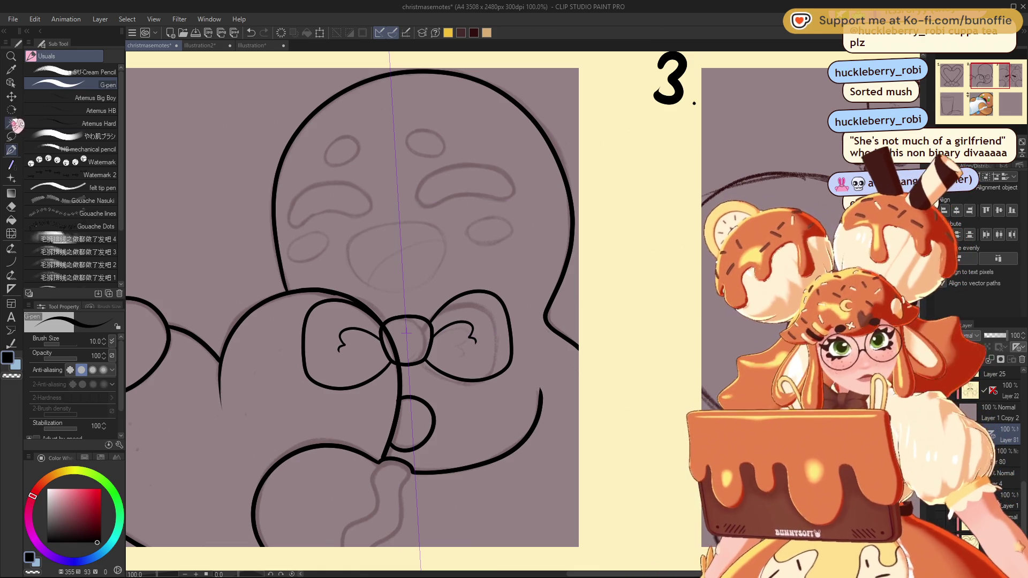
key(k)
mouse_move(479, 344)
mouse_down()
mouse_move(462, 329)
mouse_move(470, 334)
mouse_up()
Step: Scale the bow to 82%, tilt it slightly counter-clockwise, and shift it right
scroll(397, 327, down, 8)
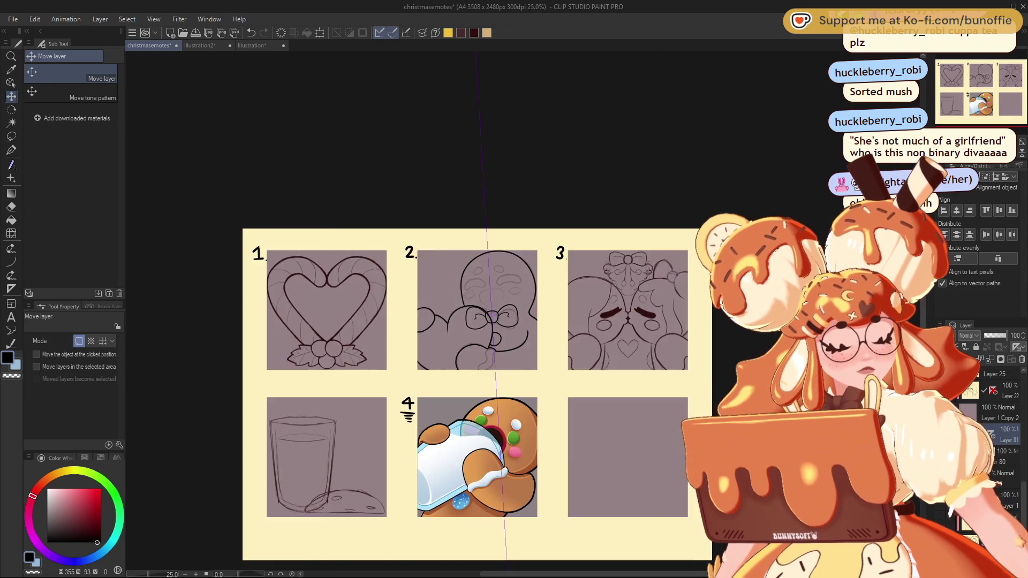
scroll(514, 313, up, 8)
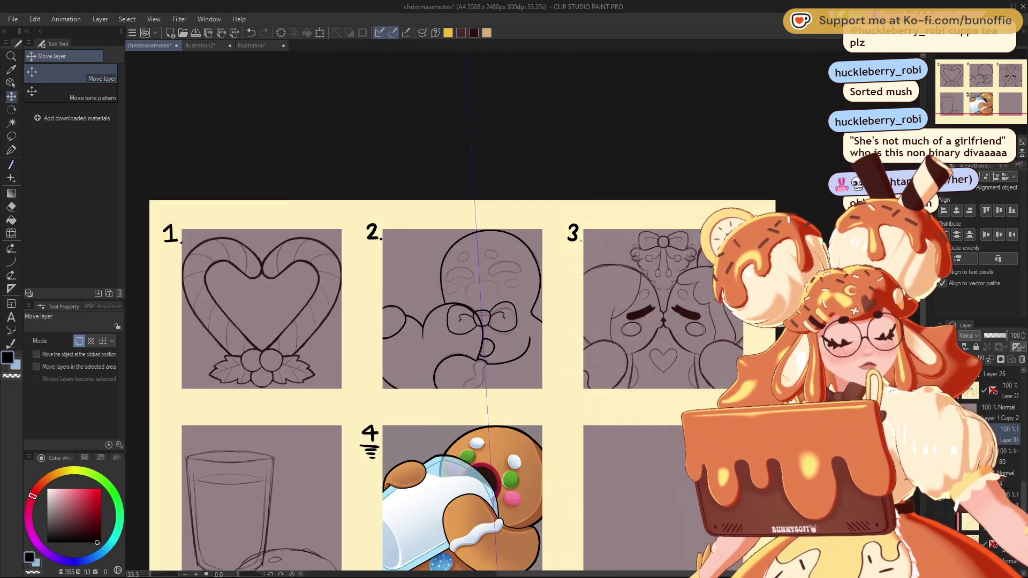
key(ctrl+t)
drag(525, 347, 499, 329)
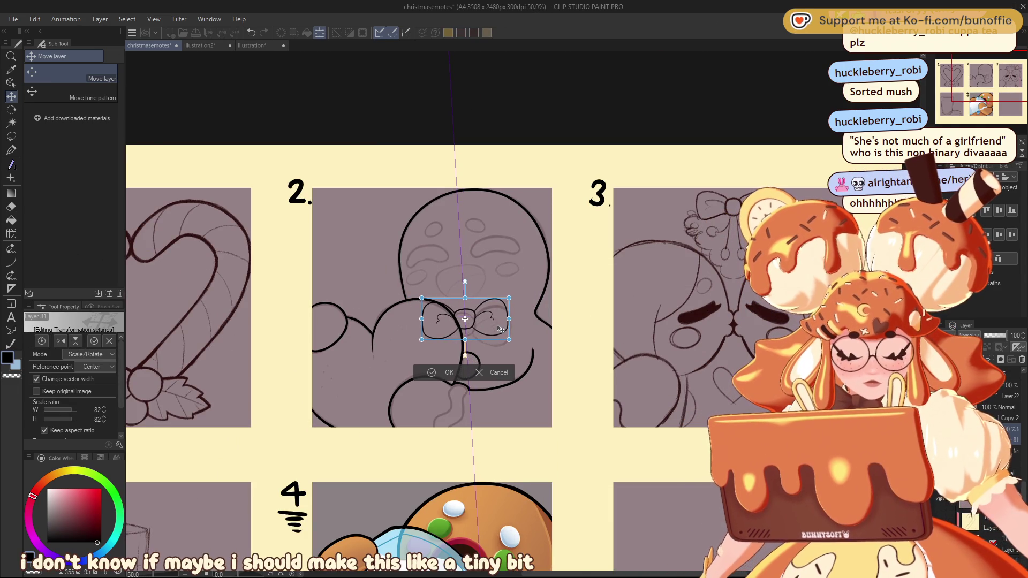
drag(536, 290, 530, 289)
click(448, 372)
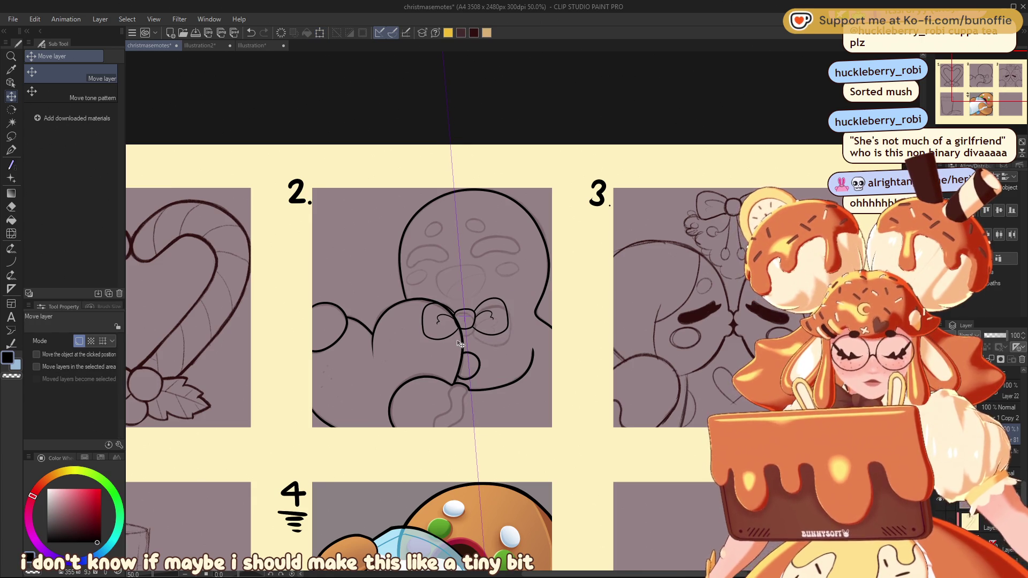
drag(500, 331, 500, 332)
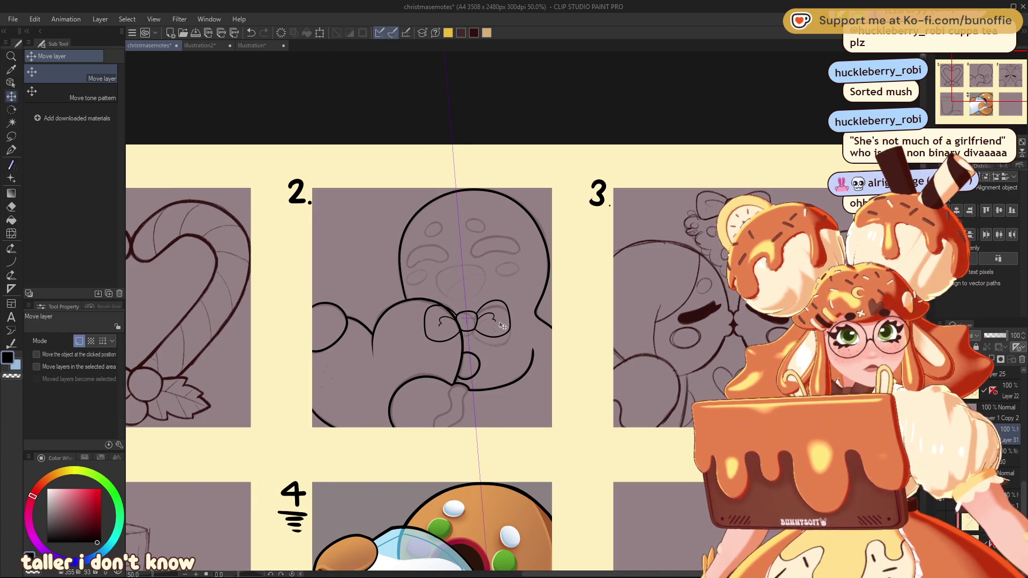
Step: Try erasing the bow's side loops, then undo the erasure
key(e)
mouse_move(429, 314)
mouse_down()
mouse_move(445, 324)
mouse_move(506, 310)
mouse_move(446, 341)
mouse_up()
key(ctrl+z)
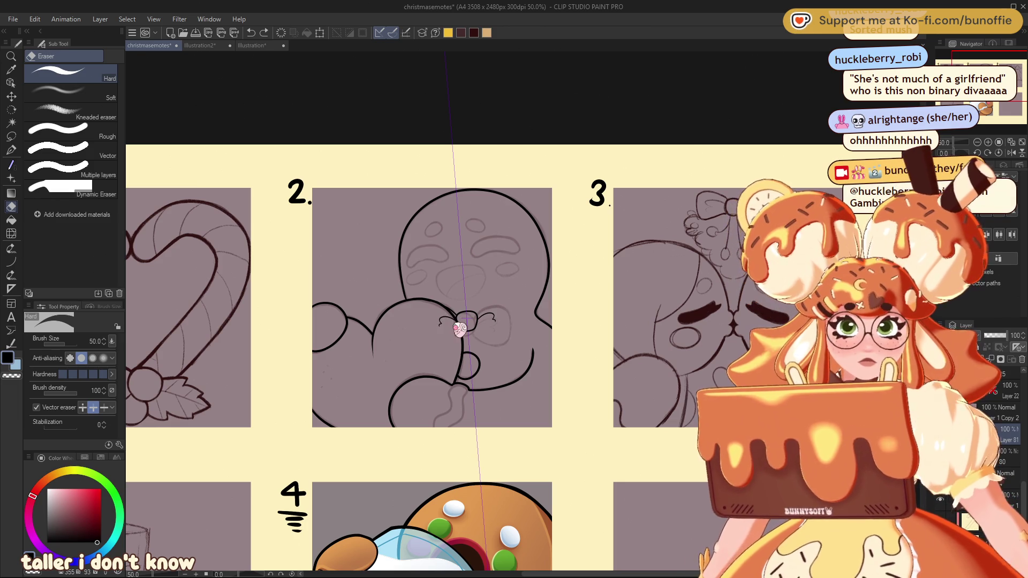
Step: Restore the bow's loops, erase its left loop, and zoom into panel 2
key(ctrl+z)
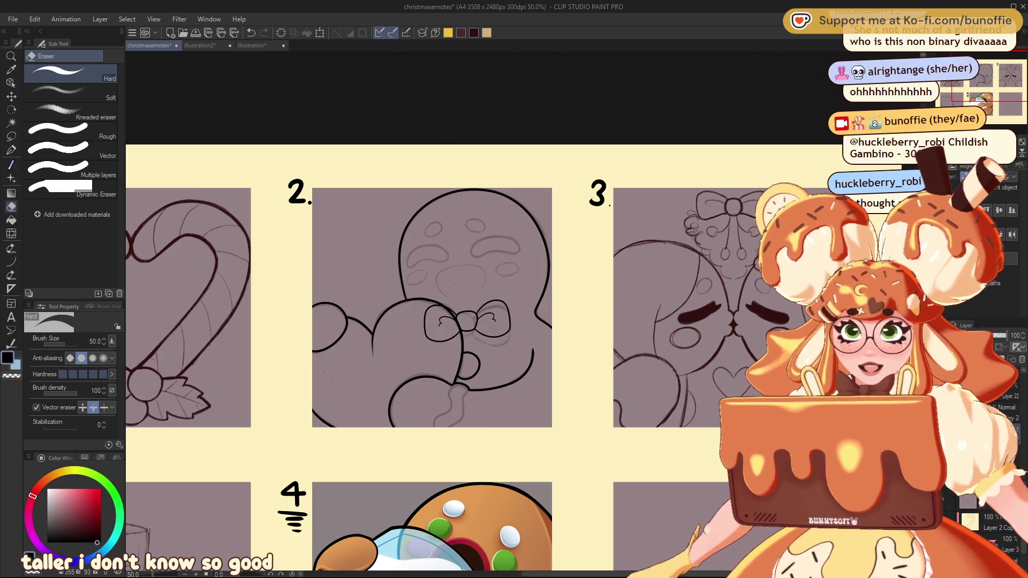
drag(433, 316, 453, 335)
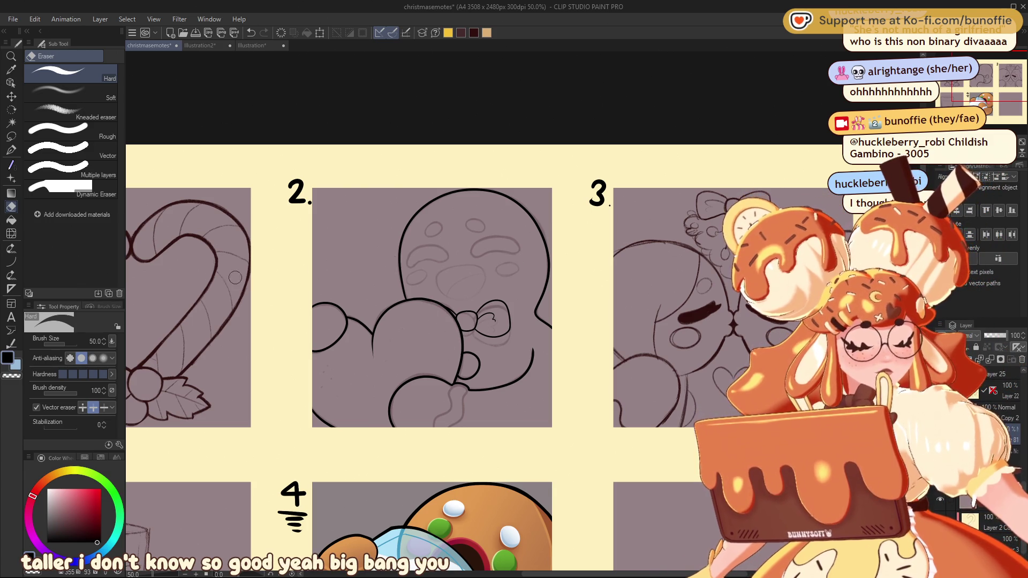
click(11, 151)
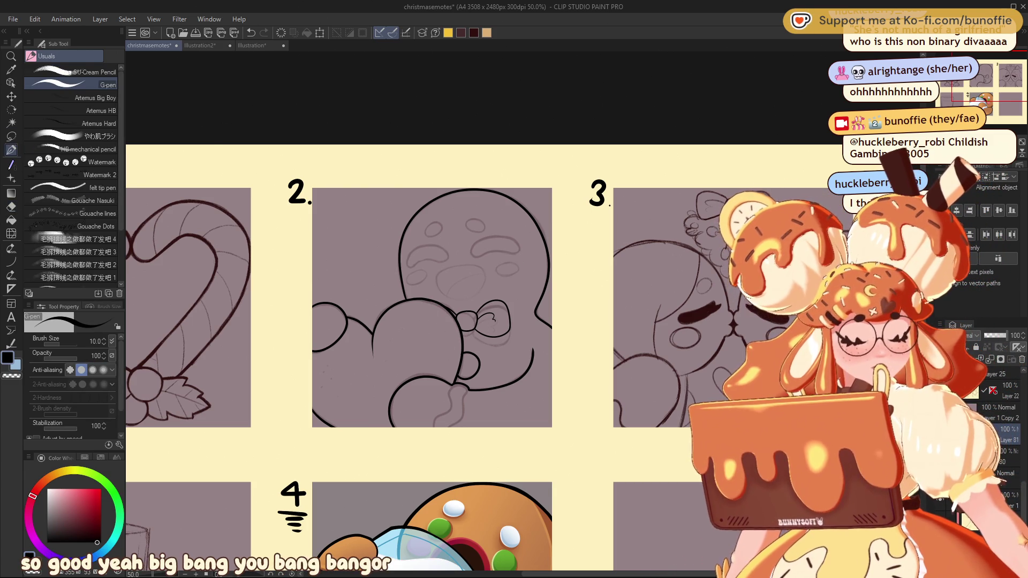
scroll(1008, 84, up, 1)
drag(1008, 84, 1001, 78)
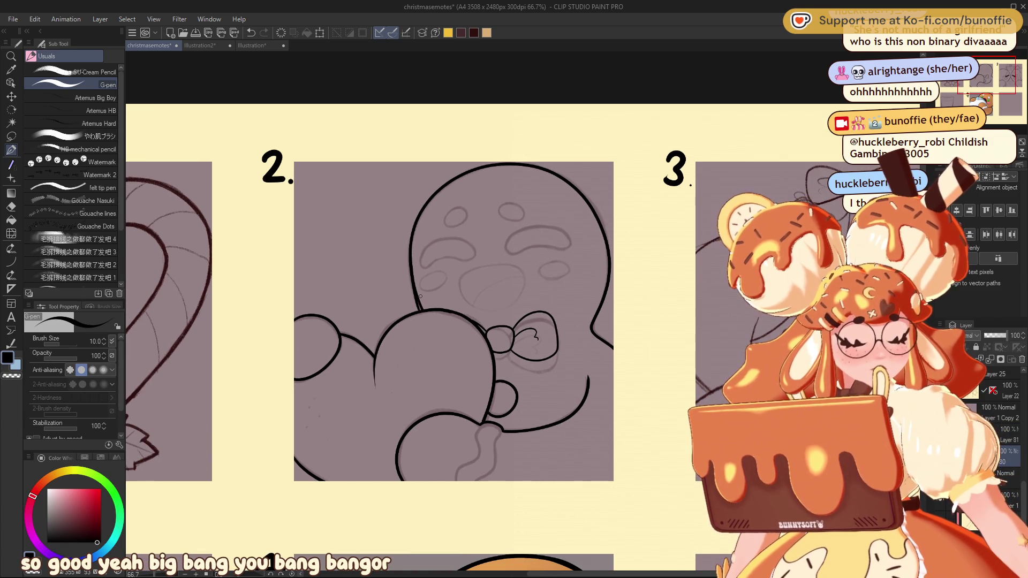
key(e)
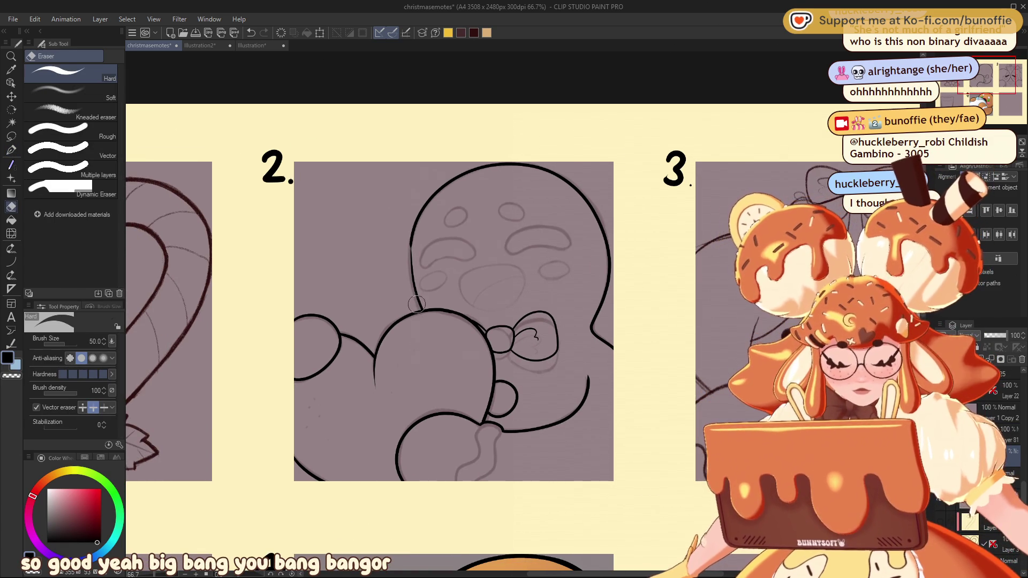
key(p)
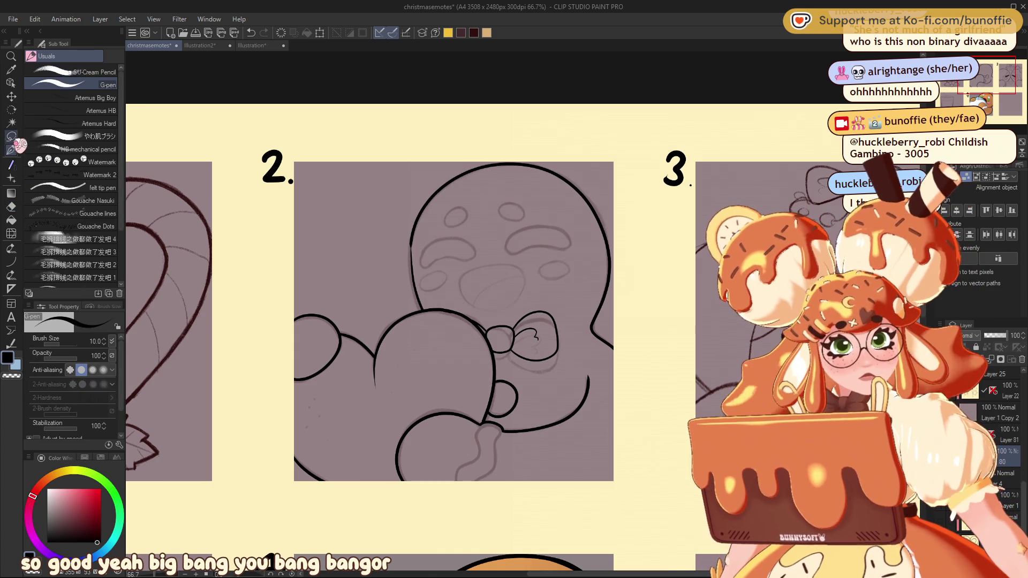
Step: Redraw the head's left outline several times until it looks right
key(ctrl+z)
drag(410, 245, 420, 299)
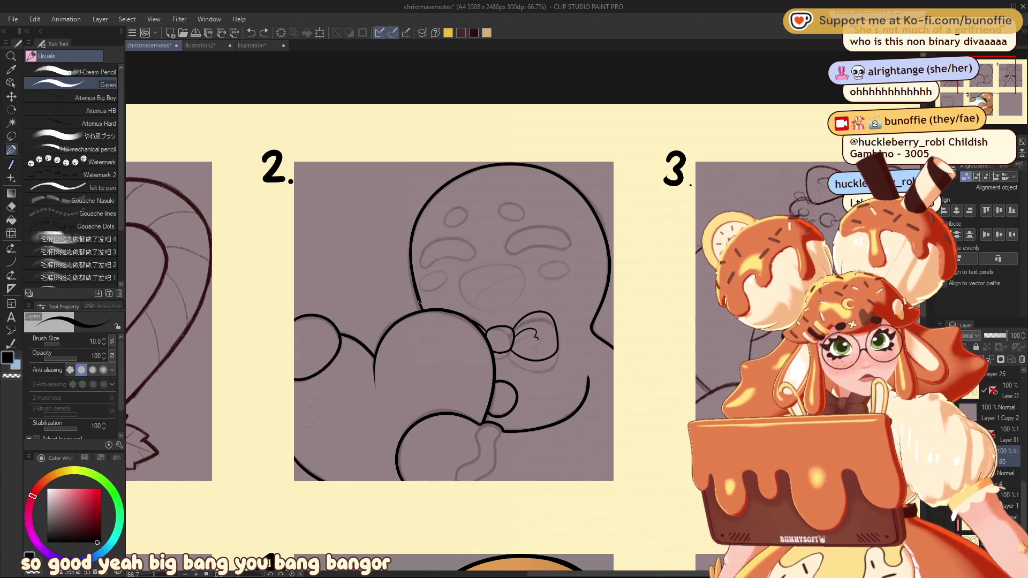
key(ctrl+z)
mouse_move(410, 246)
mouse_down()
mouse_move(419, 300)
mouse_move(412, 236)
mouse_up()
key(ctrl+z)
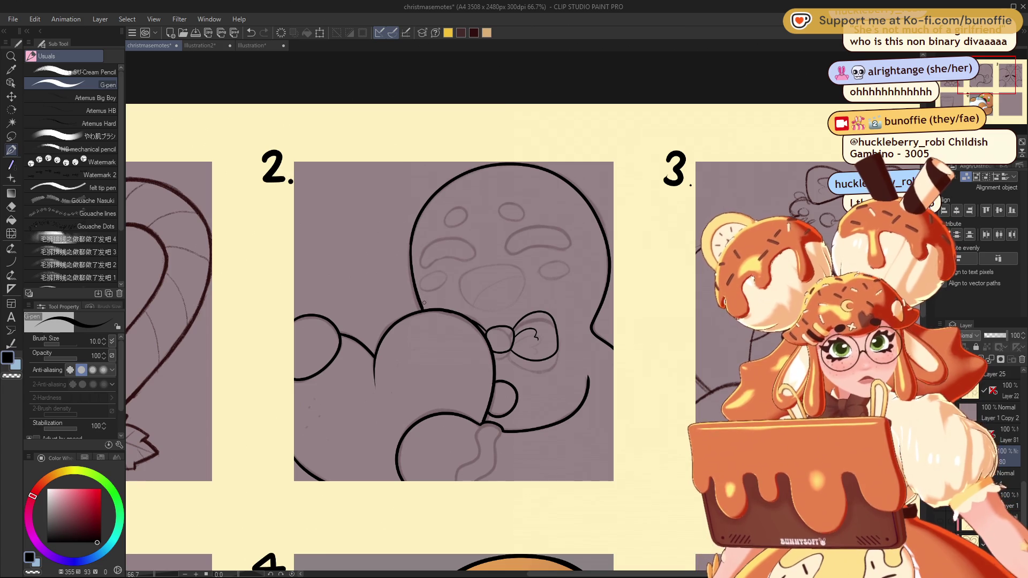
mouse_move(429, 314)
mouse_down()
mouse_move(410, 246)
mouse_move(418, 292)
mouse_up()
key(ctrl+z)
drag(413, 233, 420, 307)
drag(410, 245, 419, 300)
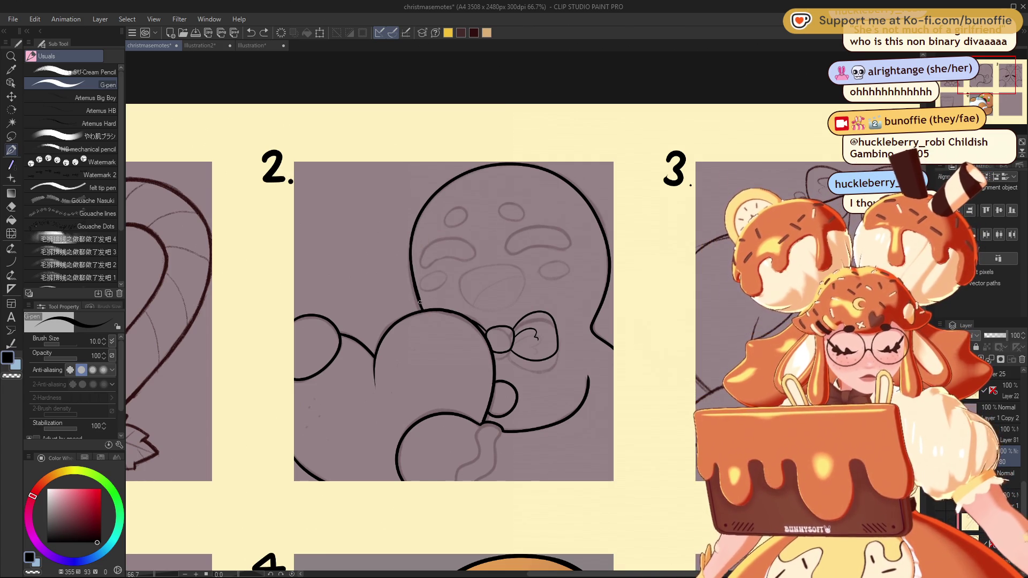
key(ctrl+z)
scroll(995, 79, up, 2)
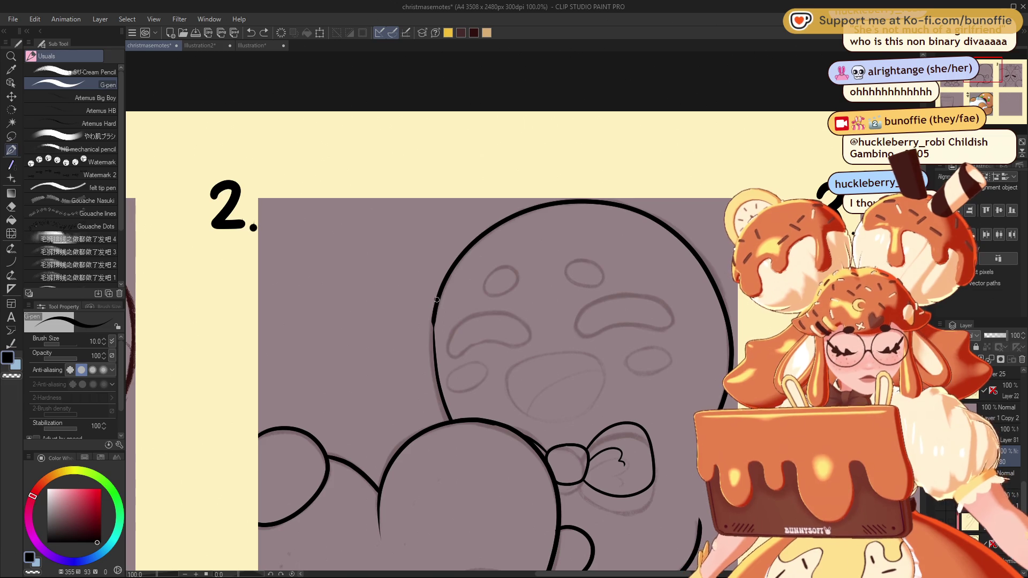
drag(441, 386, 445, 281)
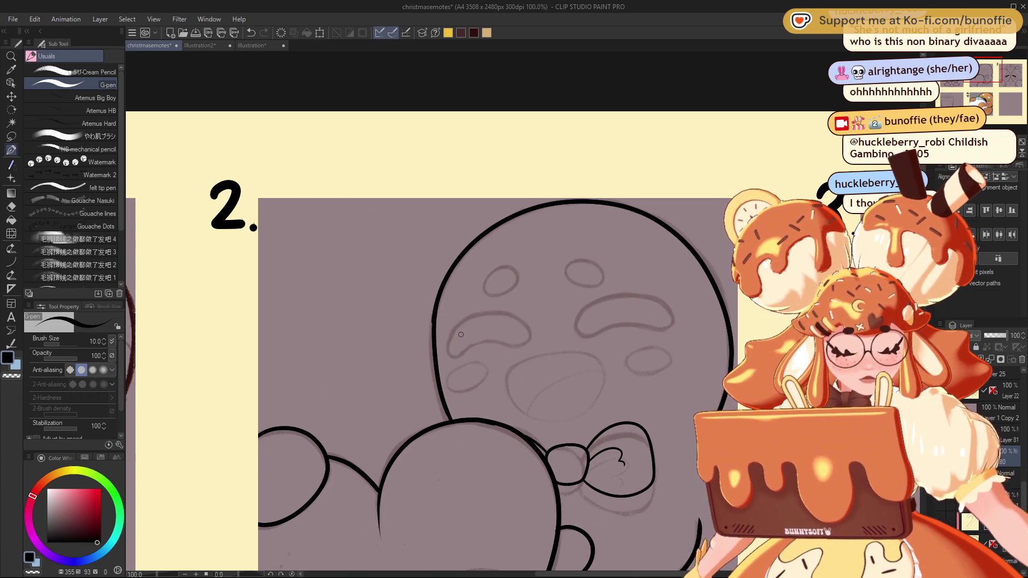
Step: Zoom out to check panels 1 to 3, then try one more outline touch-up and undo it
key(ctrl+minus)
scroll(407, 386, right, 3)
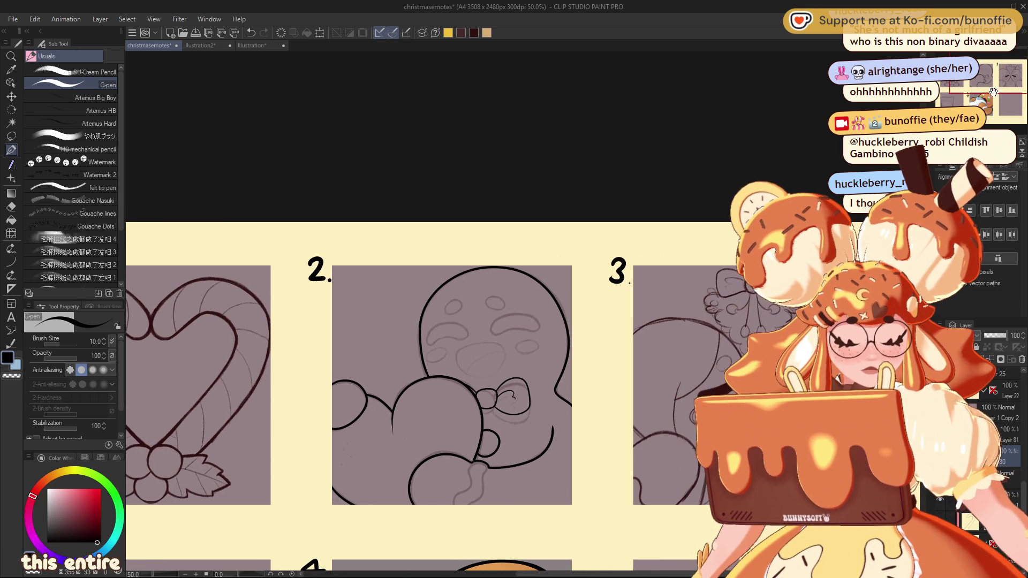
key(ctrl+plus)
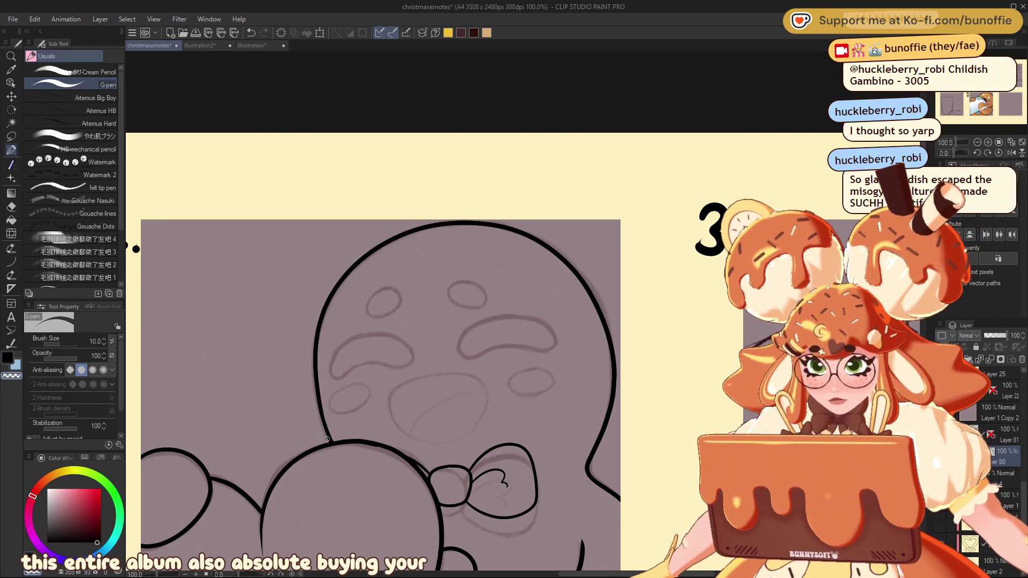
drag(321, 412, 333, 446)
key(ctrl+z)
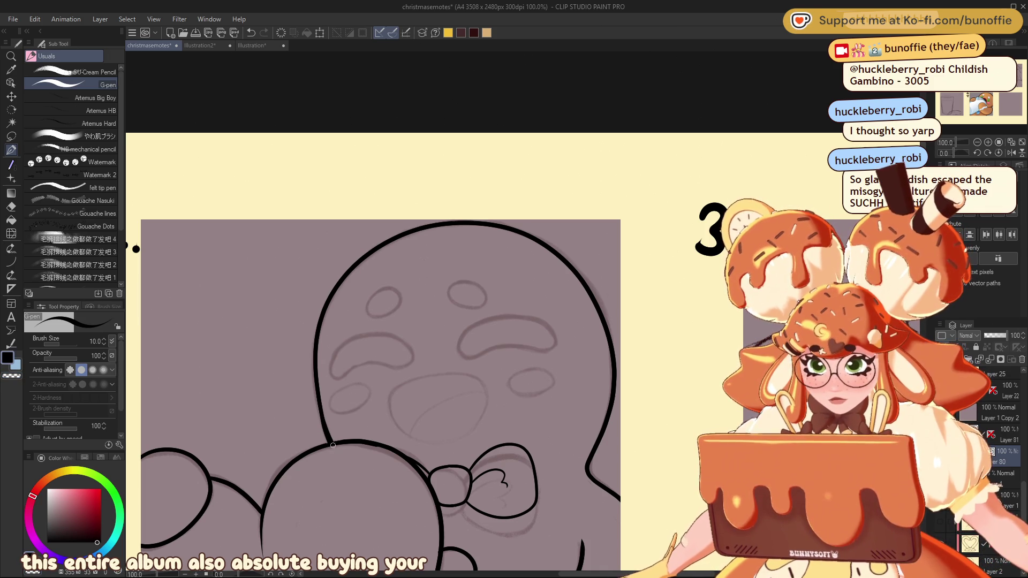
Step: Frame panel 2, thicken the pen, and dab a black eye dot on the face
key(ctrl+minus)
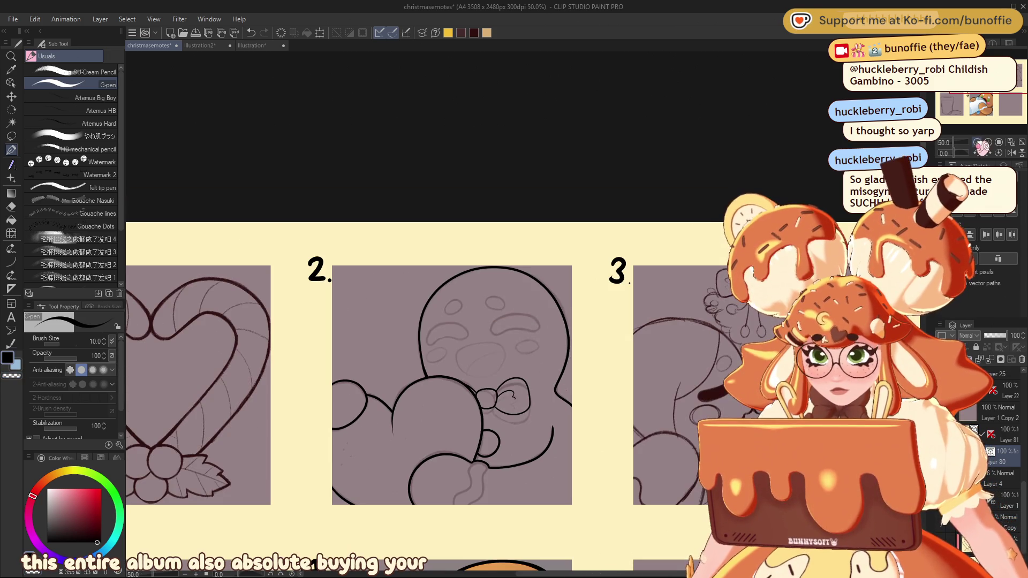
scroll(428, 348, down, 2)
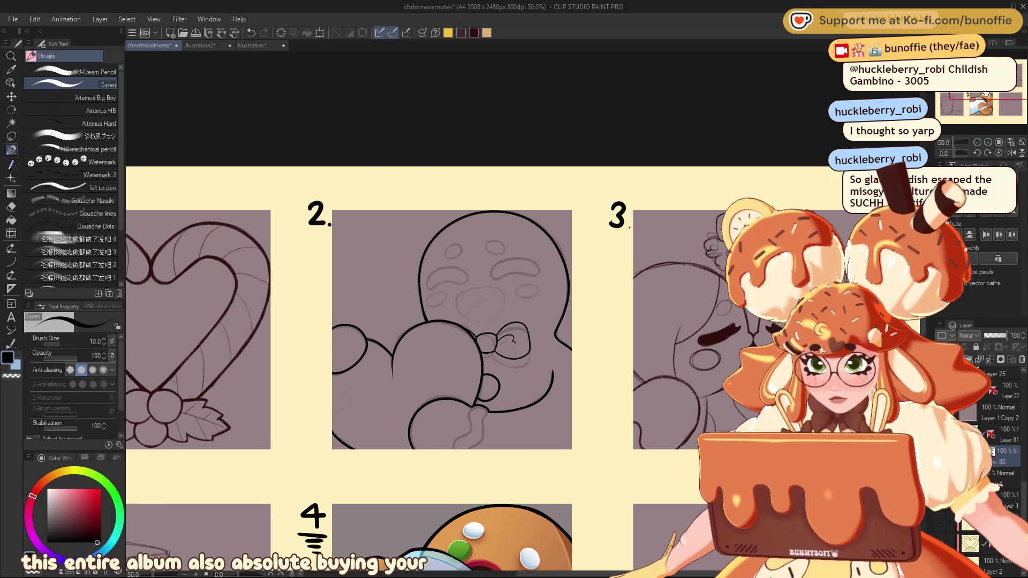
key(ctrl+plus)
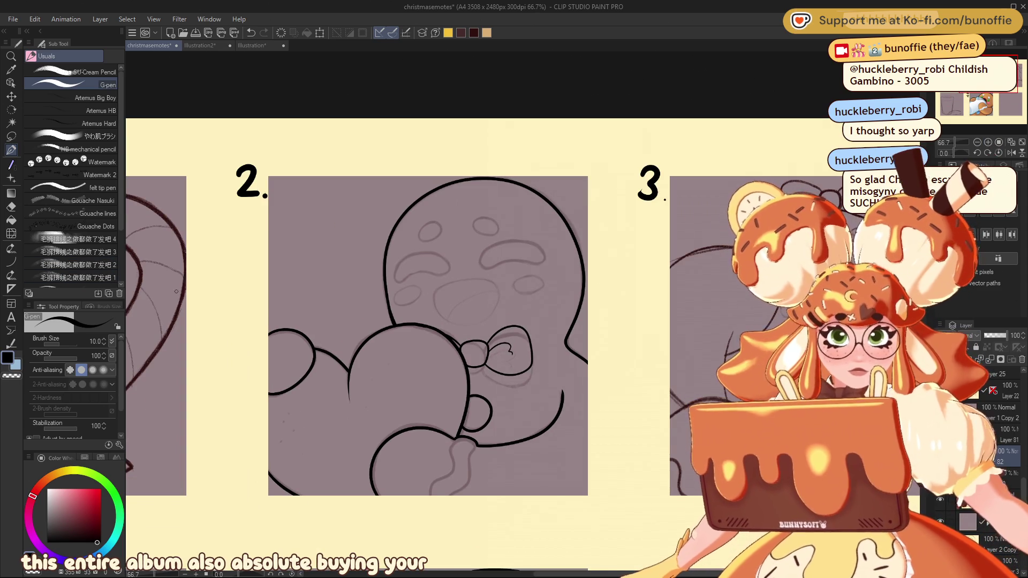
key(bracketright)
key(bracketright)
key(bracketright)
key(bracketright)
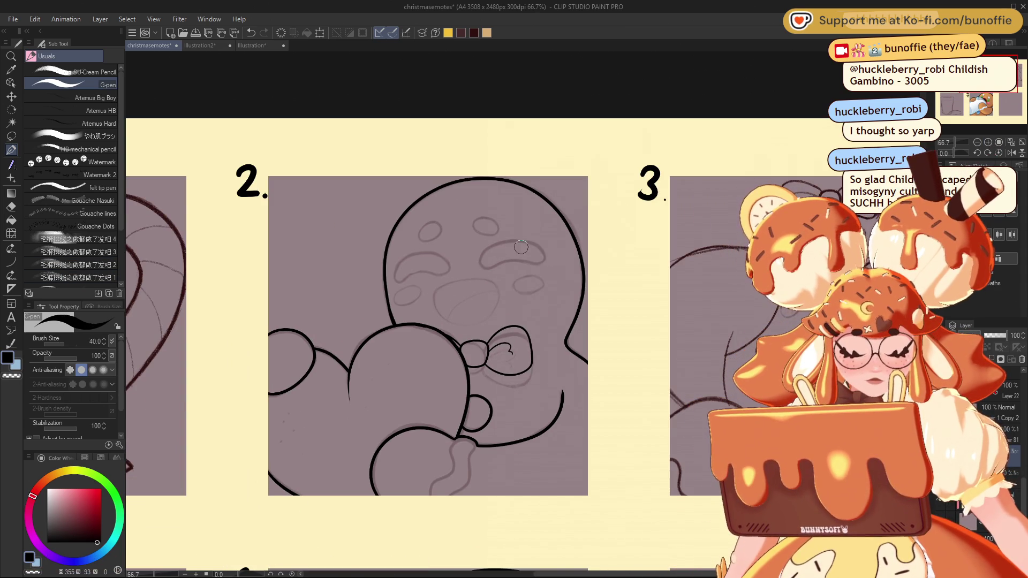
click(537, 256)
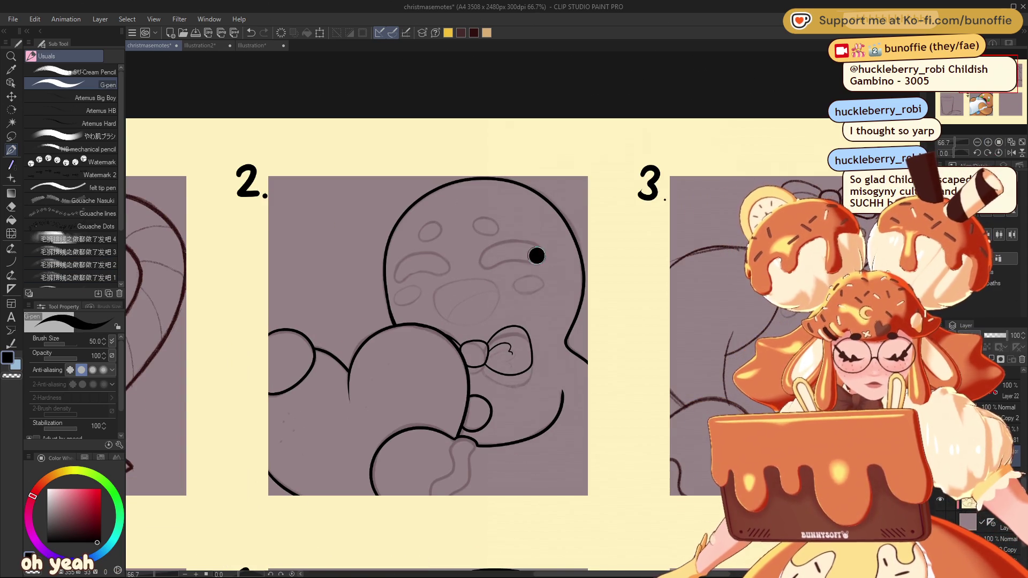
Step: Undo the stretched eye mark and try a thick curved right eye line, then undo it
mouse_move(529, 254)
mouse_down()
mouse_move(414, 258)
mouse_move(397, 276)
mouse_up()
key(ctrl+z)
key(ctrl+z)
key(ctrl+z)
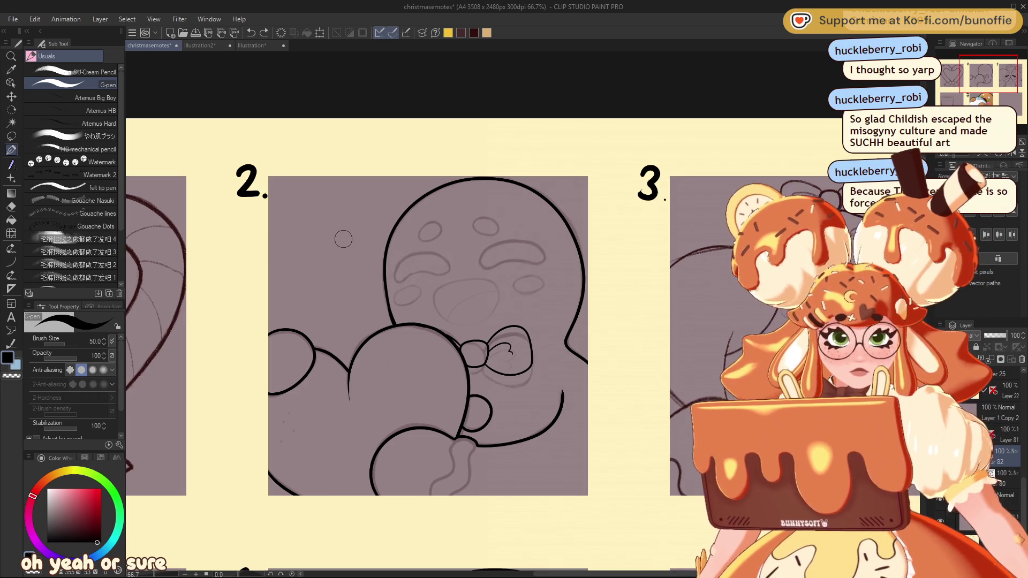
click(12, 262)
key(bracketright)
key(bracketright)
key(bracketright)
key(bracketright)
key(bracketright)
key(bracketright)
drag(487, 262, 541, 258)
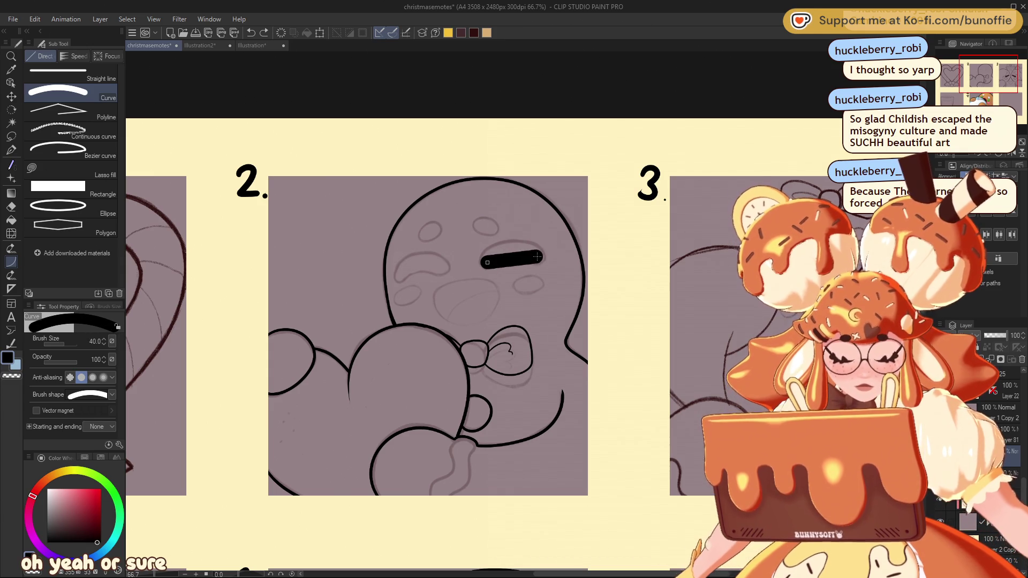
click(517, 239)
key(ctrl+z)
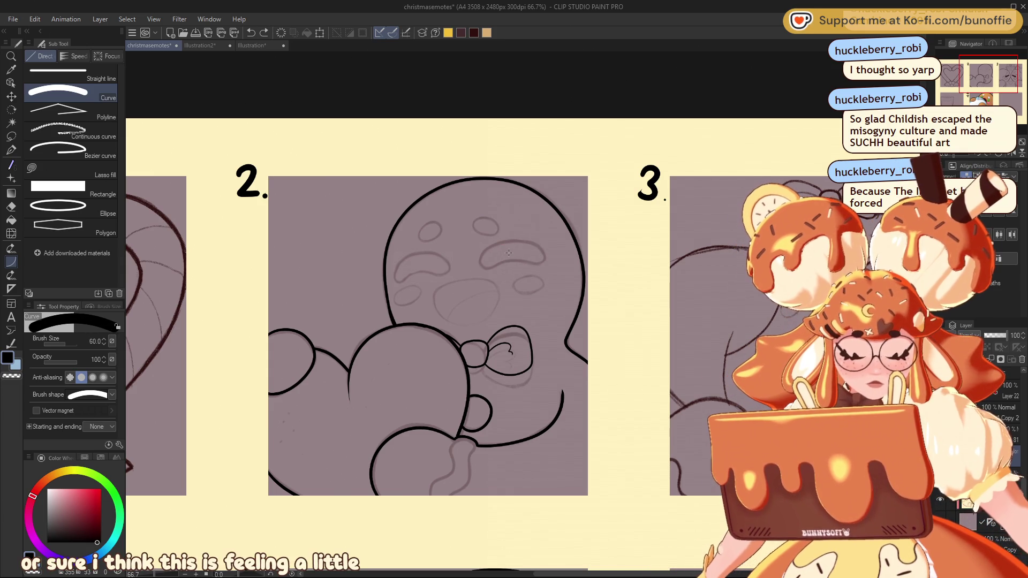
Step: Draw both arched eye curves at thickness 50, undo them, and try a freehand right eye
key(bracketright)
drag(487, 263, 541, 258)
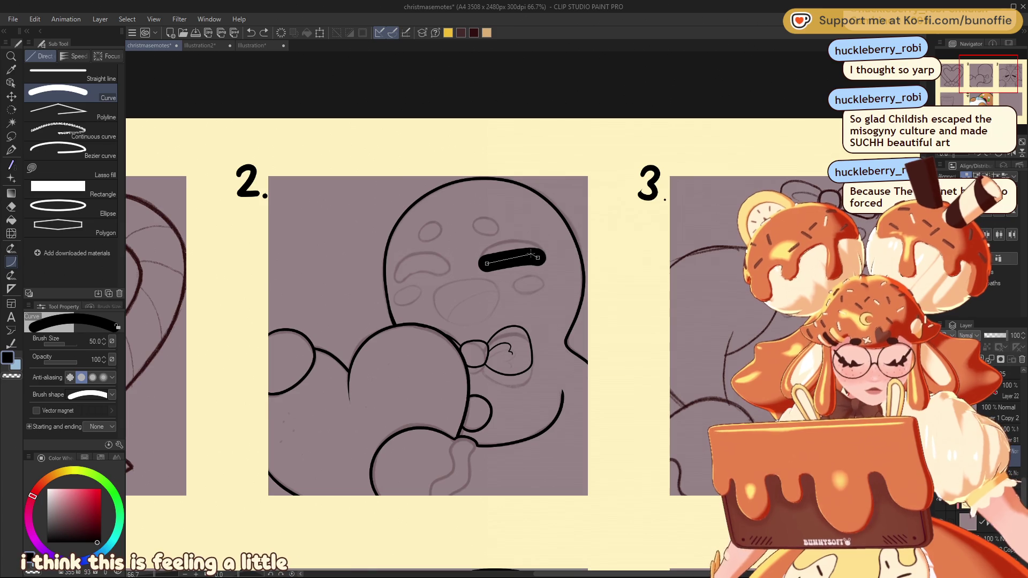
click(521, 243)
drag(448, 271, 397, 276)
click(419, 259)
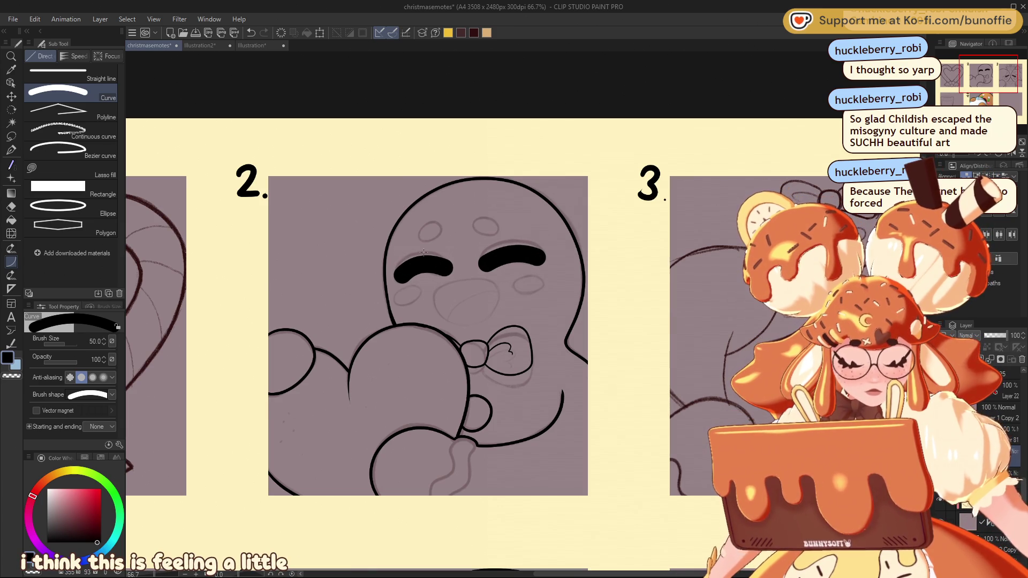
key(ctrl+z)
key(ctrl+z)
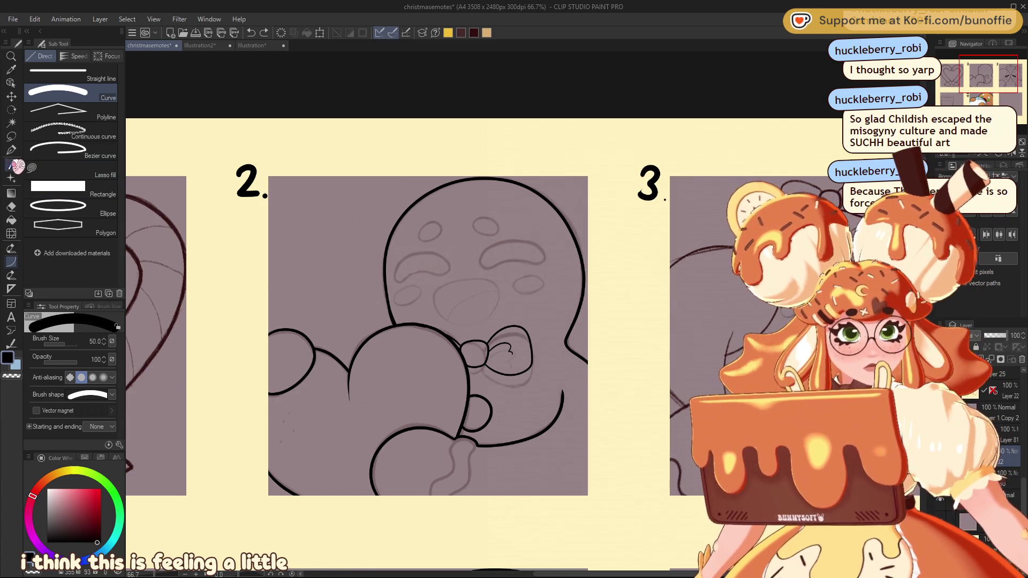
key(p)
mouse_move(480, 268)
mouse_down()
mouse_move(490, 253)
mouse_move(532, 260)
mouse_move(538, 246)
mouse_move(490, 251)
mouse_move(499, 266)
mouse_move(549, 249)
mouse_move(488, 252)
mouse_move(480, 269)
mouse_move(540, 246)
mouse_move(499, 250)
mouse_move(538, 254)
mouse_up()
key(ctrl+z)
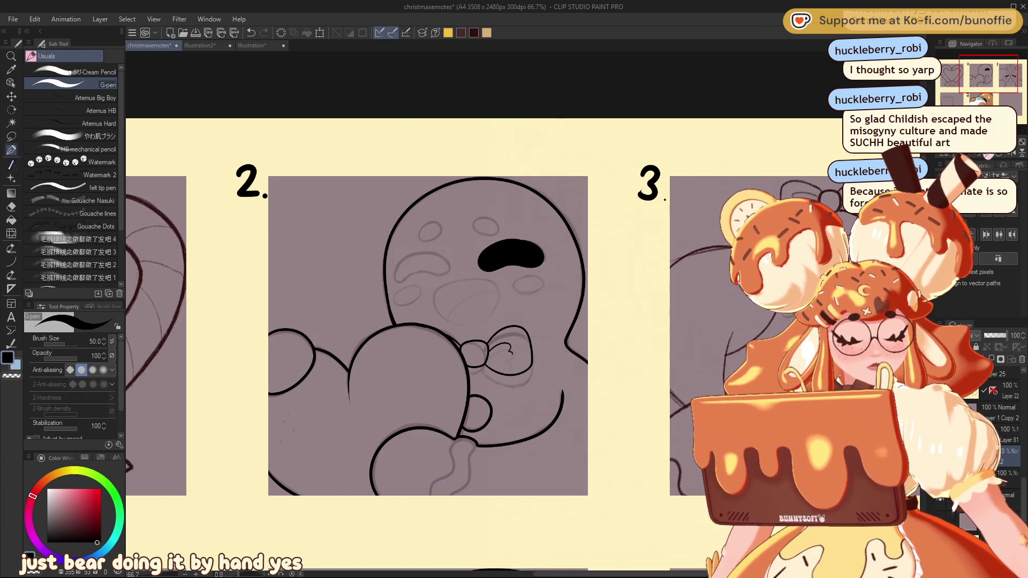
Step: Zoom in on the face and ink the left closed eye, redrawing it once
key(ctrl+plus)
mouse_move(509, 210)
mouse_down()
mouse_move(387, 249)
mouse_move(378, 270)
mouse_move(440, 255)
mouse_move(465, 261)
mouse_move(478, 246)
mouse_move(444, 226)
mouse_move(412, 234)
mouse_move(389, 259)
mouse_move(445, 244)
mouse_move(466, 249)
mouse_move(419, 248)
mouse_move(428, 230)
mouse_up()
key(ctrl+z)
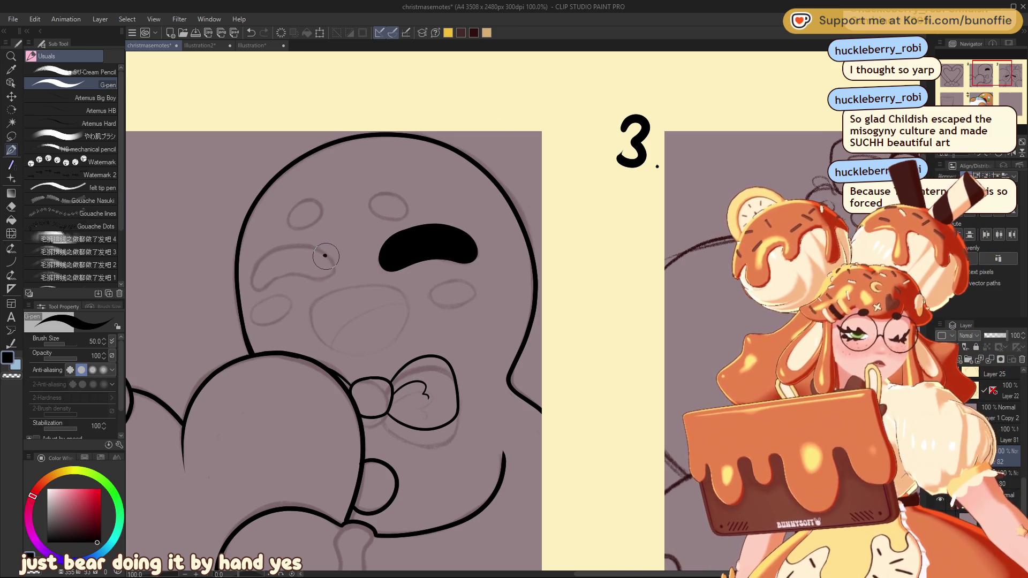
mouse_move(333, 267)
mouse_down()
mouse_move(251, 284)
mouse_move(279, 254)
mouse_move(333, 258)
mouse_move(326, 278)
mouse_move(263, 275)
mouse_move(297, 258)
mouse_move(325, 268)
mouse_up()
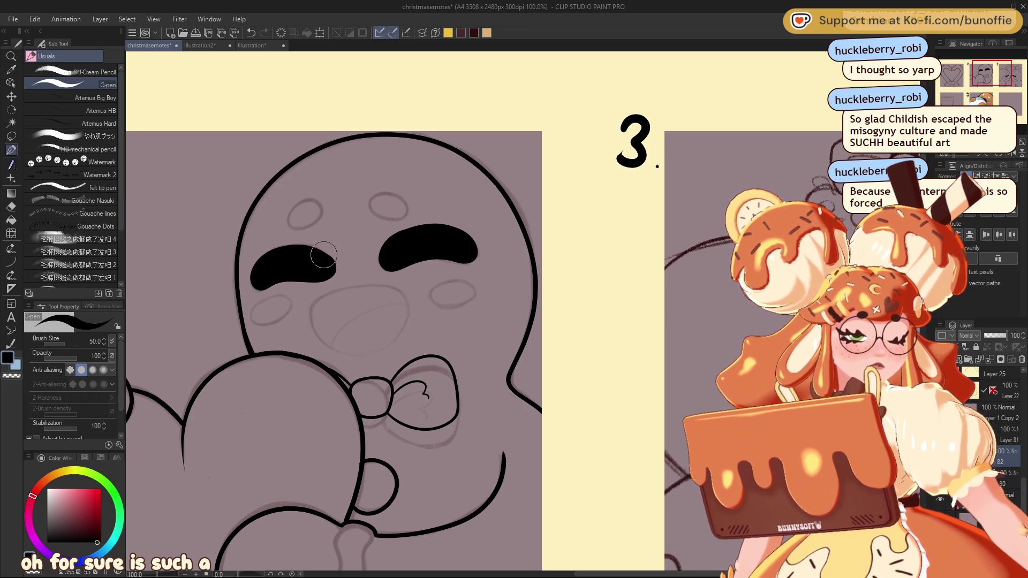
key(ctrl+z)
key(ctrl+z)
key(ctrl+z)
mouse_move(320, 254)
mouse_down()
mouse_move(298, 249)
mouse_move(251, 278)
mouse_move(262, 287)
mouse_move(312, 277)
mouse_move(330, 256)
mouse_move(268, 251)
mouse_move(278, 281)
mouse_move(315, 269)
mouse_move(282, 259)
mouse_up()
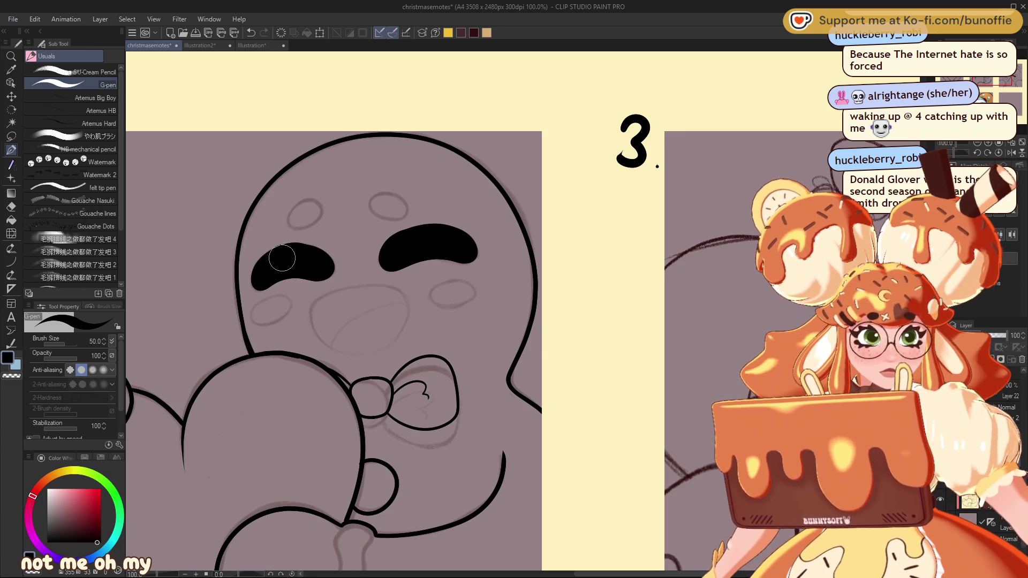
Step: Paint two black forehead dots and black ovals under both eyes, then shrink the pen
click(387, 195)
mouse_move(386, 194)
mouse_down()
mouse_move(378, 212)
mouse_move(399, 206)
mouse_move(388, 202)
mouse_up()
mouse_move(303, 199)
mouse_down()
mouse_move(297, 220)
mouse_move(313, 205)
mouse_move(298, 224)
mouse_move(317, 200)
mouse_up()
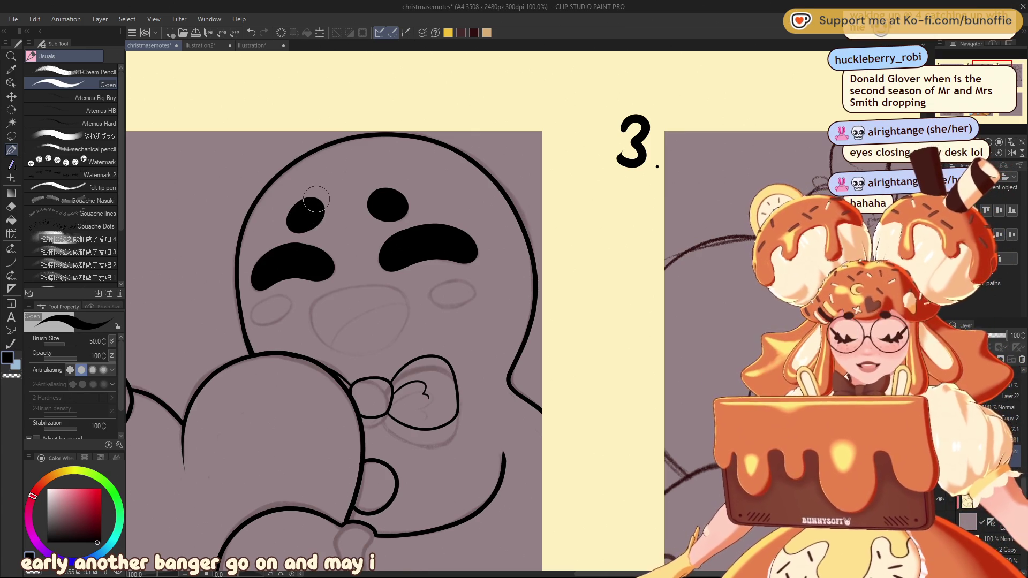
mouse_move(461, 282)
mouse_down()
mouse_move(440, 284)
mouse_move(439, 300)
mouse_move(466, 278)
mouse_up()
mouse_move(281, 297)
mouse_down()
mouse_move(264, 310)
mouse_move(278, 324)
mouse_move(265, 310)
mouse_move(281, 313)
mouse_up()
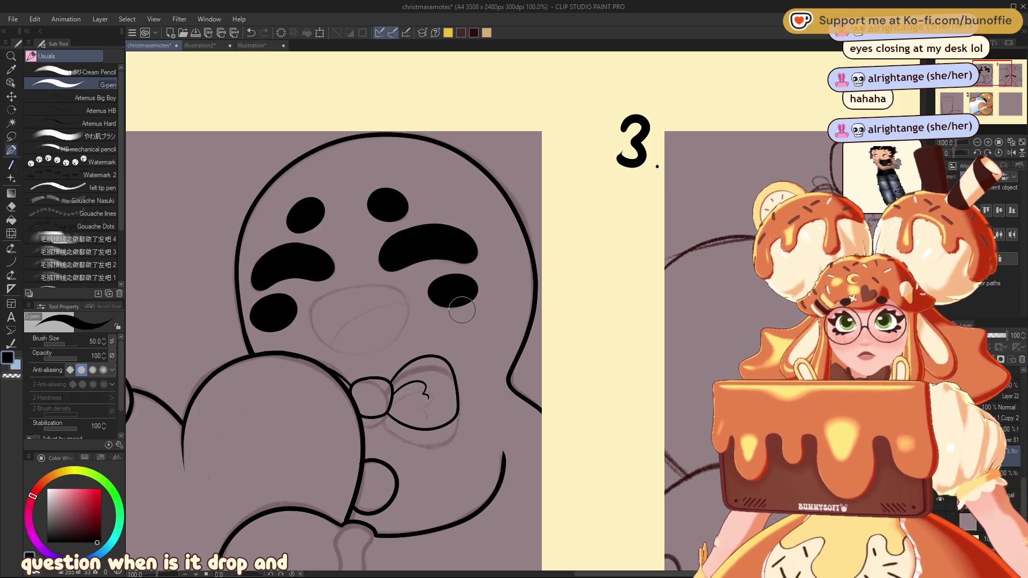
key(bracketleft)
key(bracketleft)
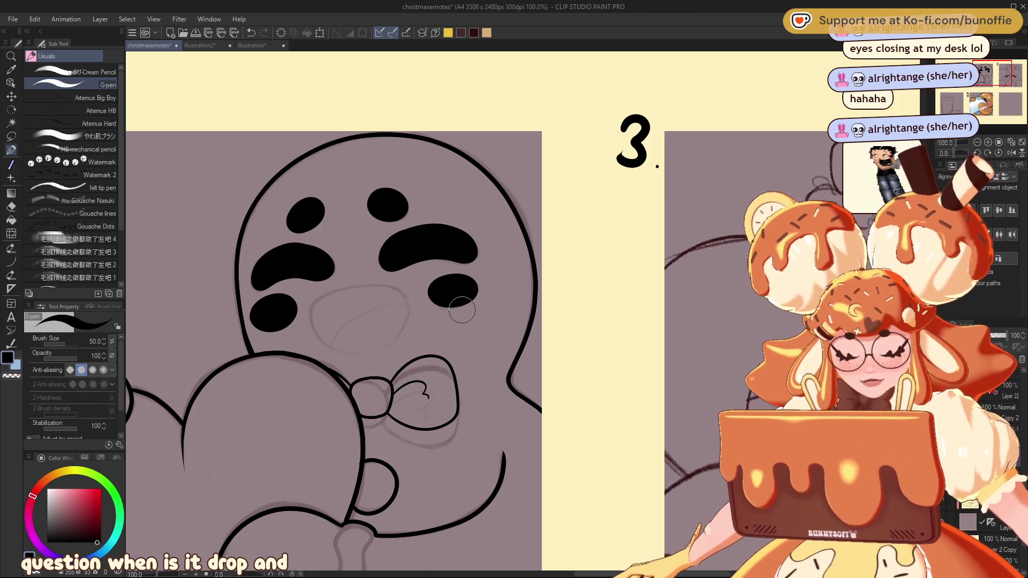
key(bracketleft)
key(bracketleft)
key(bracketleft)
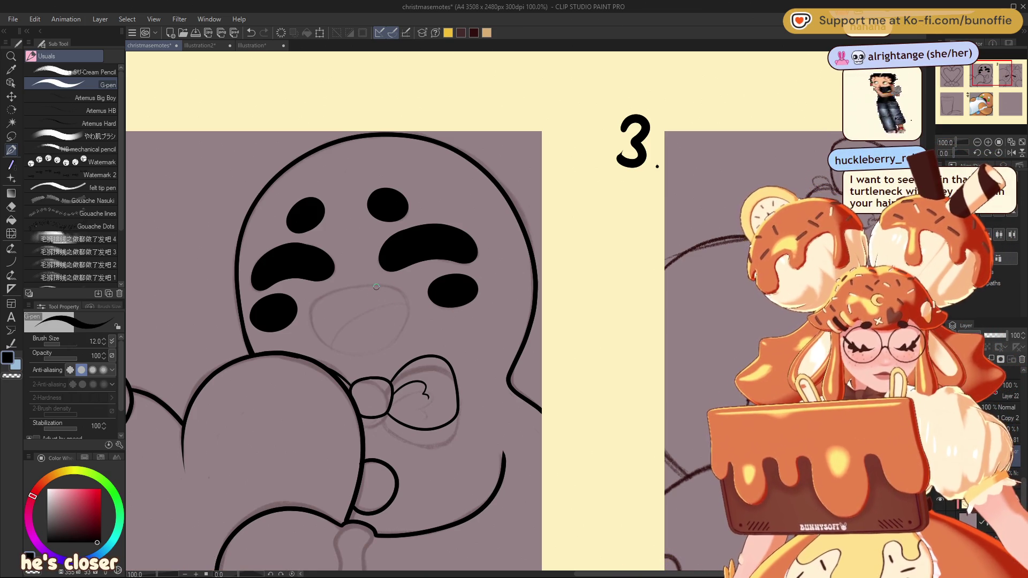
Step: Trace the mouth outline with the G-pen at size 8, then zoom out to review
key(bracketleft)
key(bracketleft)
key(bracketleft)
mouse_move(381, 286)
mouse_down()
mouse_move(313, 326)
mouse_move(338, 352)
mouse_move(378, 352)
mouse_up()
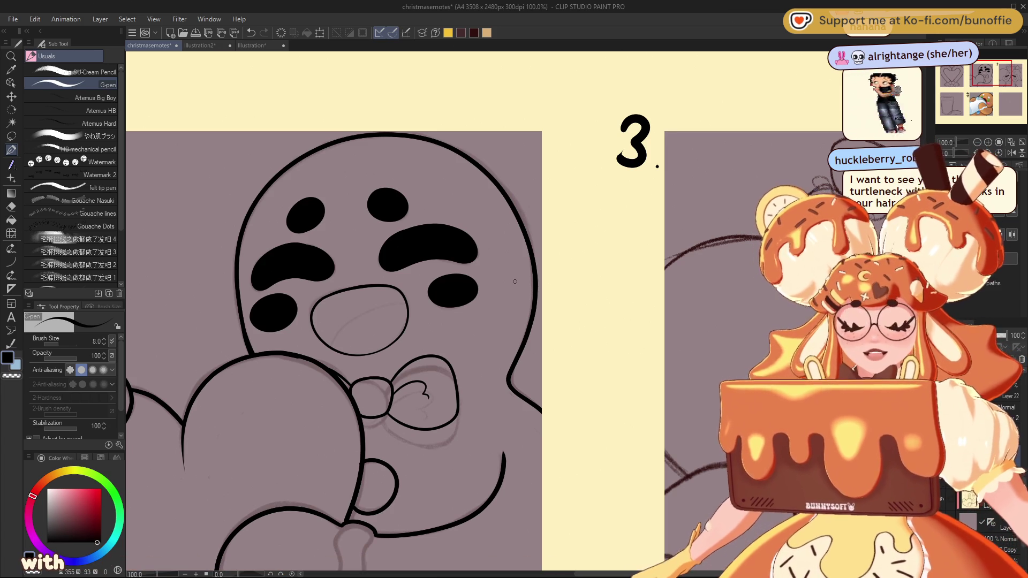
scroll(332, 348, down, 3)
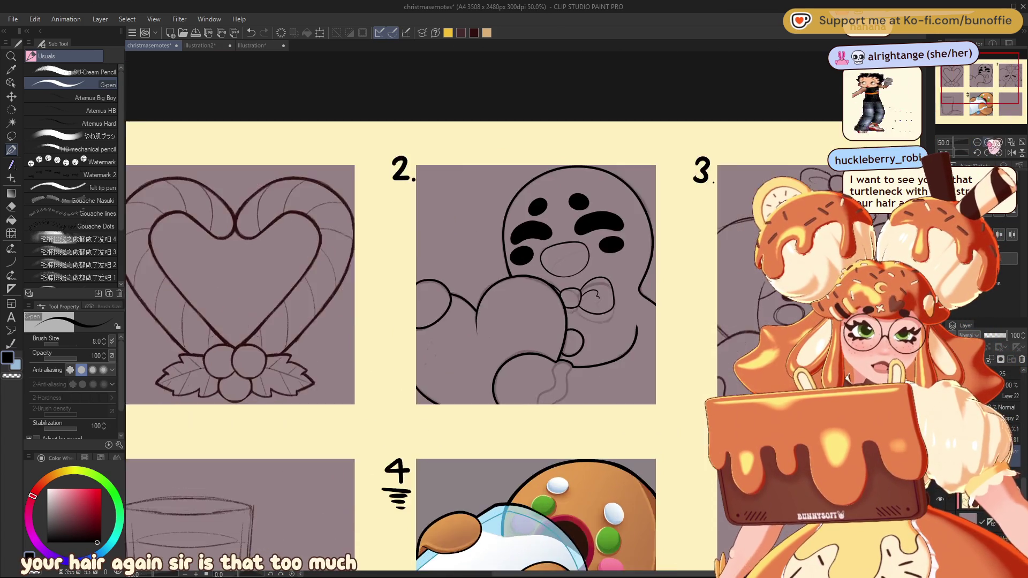
Step: Paint a thick black stroke at the figure's base, removing the part hanging below the panel
scroll(1002, 91, up, 1)
drag(1002, 91, 1011, 97)
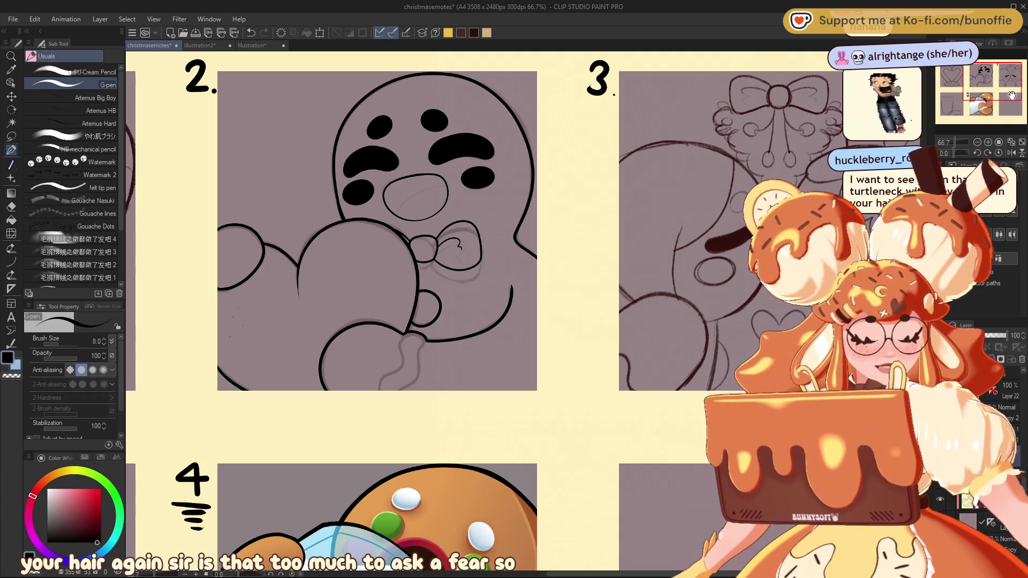
key(bracketright)
key(bracketright)
key(bracketright)
key(bracketright)
click(413, 339)
mouse_move(413, 339)
mouse_down()
mouse_move(384, 400)
mouse_move(405, 381)
mouse_move(414, 338)
mouse_up()
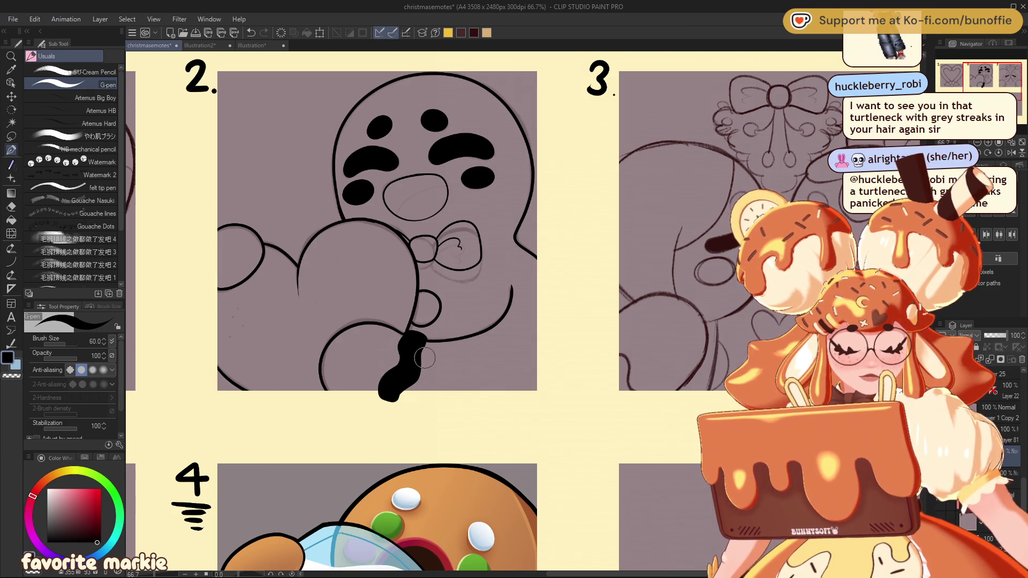
key(ctrl+z)
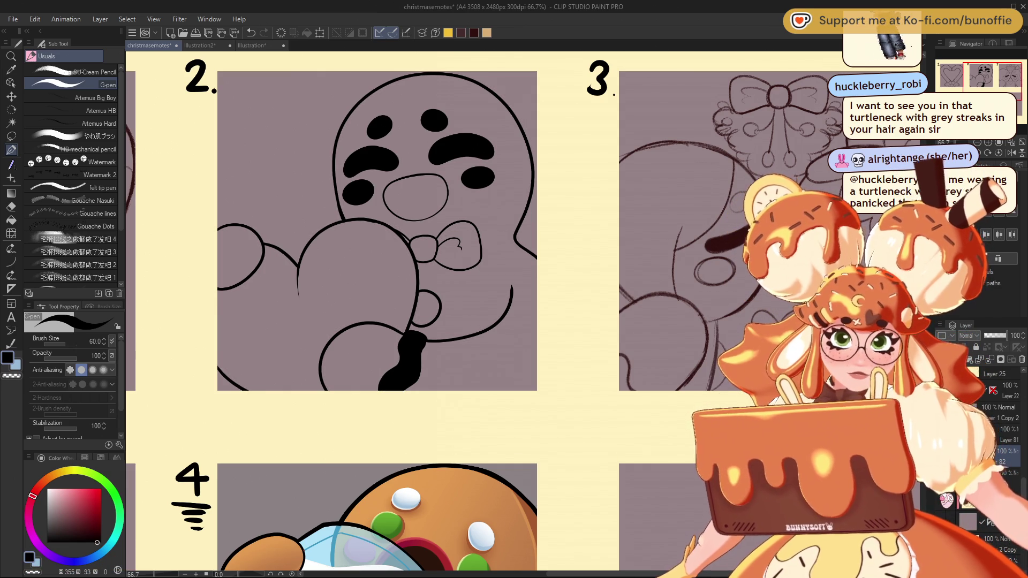
Step: Check panels 2 and 3 at different zooms, then reduce the pen size to 30
key(ctrl+minus)
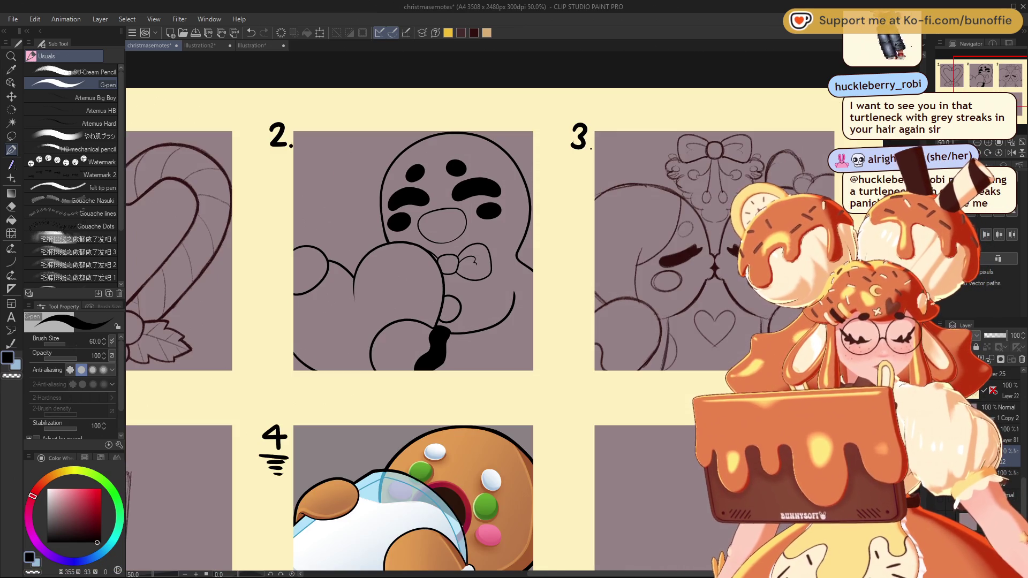
key(ctrl+plus)
key(ctrl+plus)
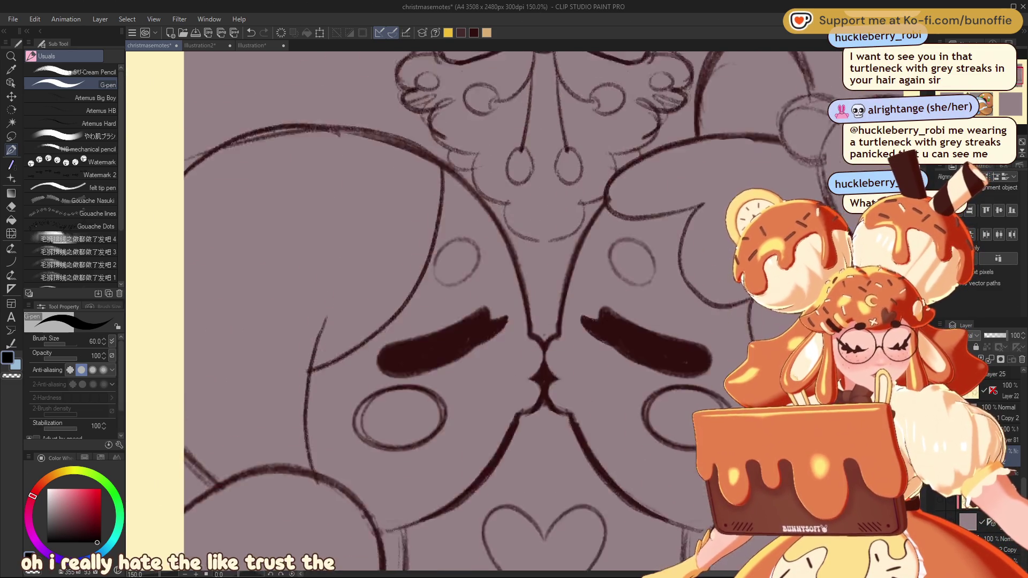
key(ctrl+plus)
key(ctrl+minus)
key(ctrl+minus)
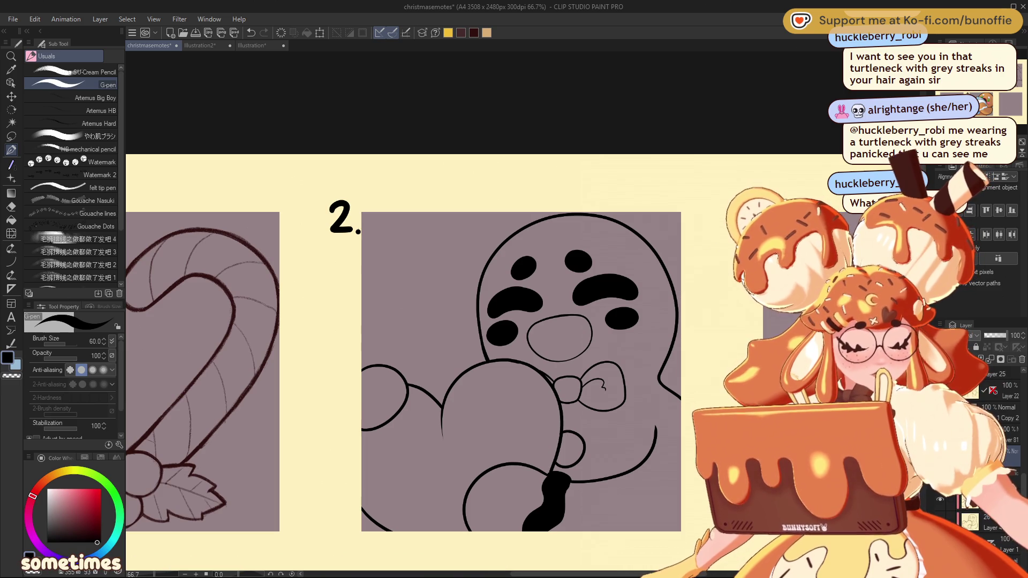
key(bracketleft)
key(bracketleft)
key(bracketleft)
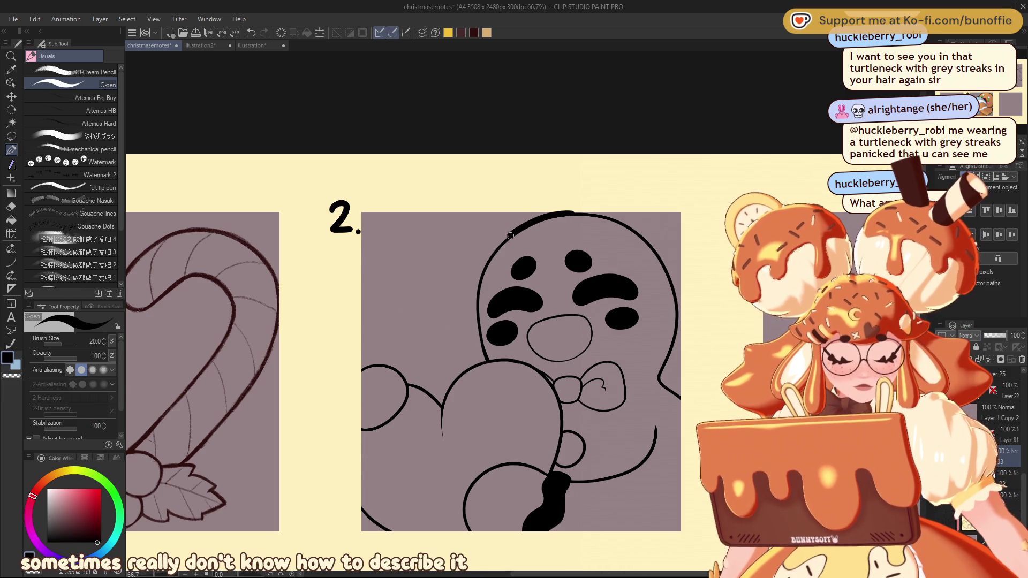
Step: Thicken the gingerbread head's left, top and right outlines with the size-20 G-pen
mouse_move(477, 330)
mouse_down()
mouse_move(485, 356)
mouse_move(445, 395)
mouse_up()
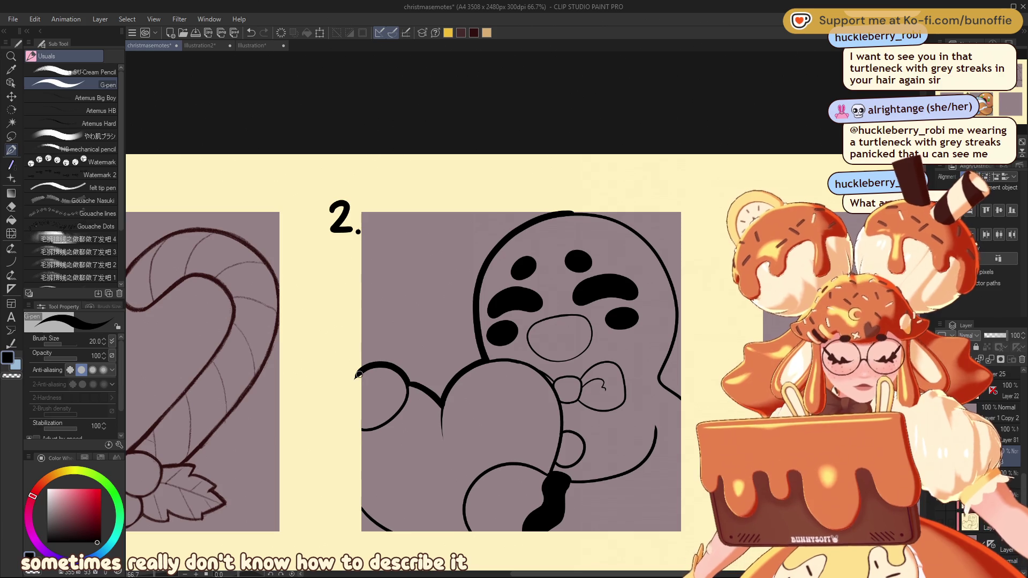
scroll(403, 370, right, 5)
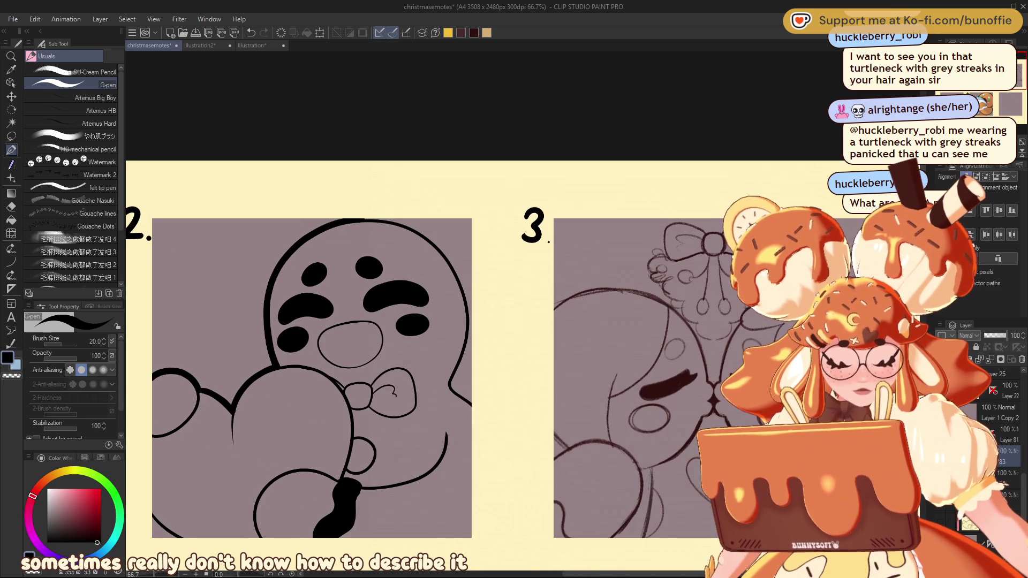
drag(350, 219, 389, 221)
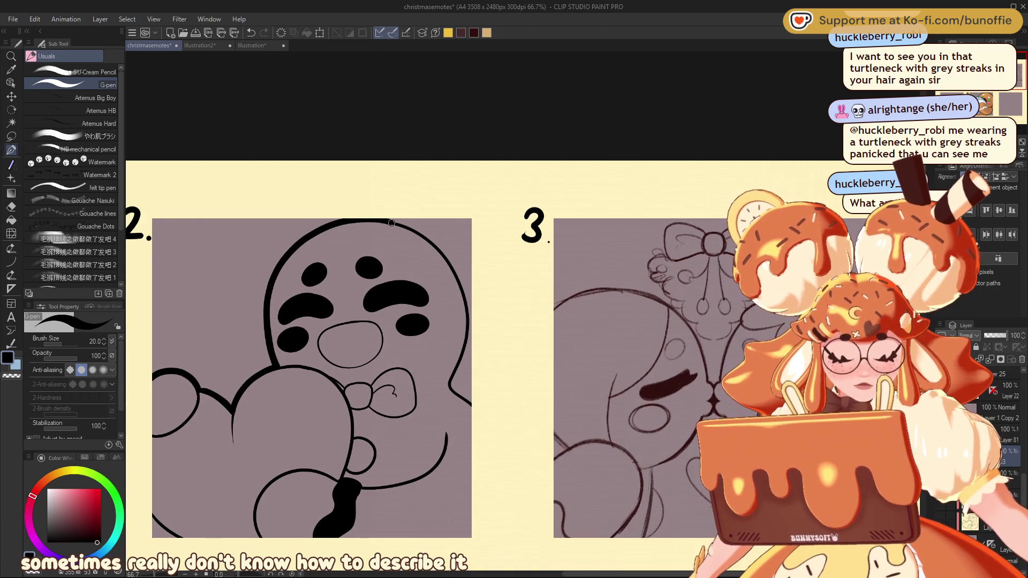
mouse_move(462, 285)
mouse_down()
mouse_move(469, 332)
mouse_move(453, 377)
mouse_up()
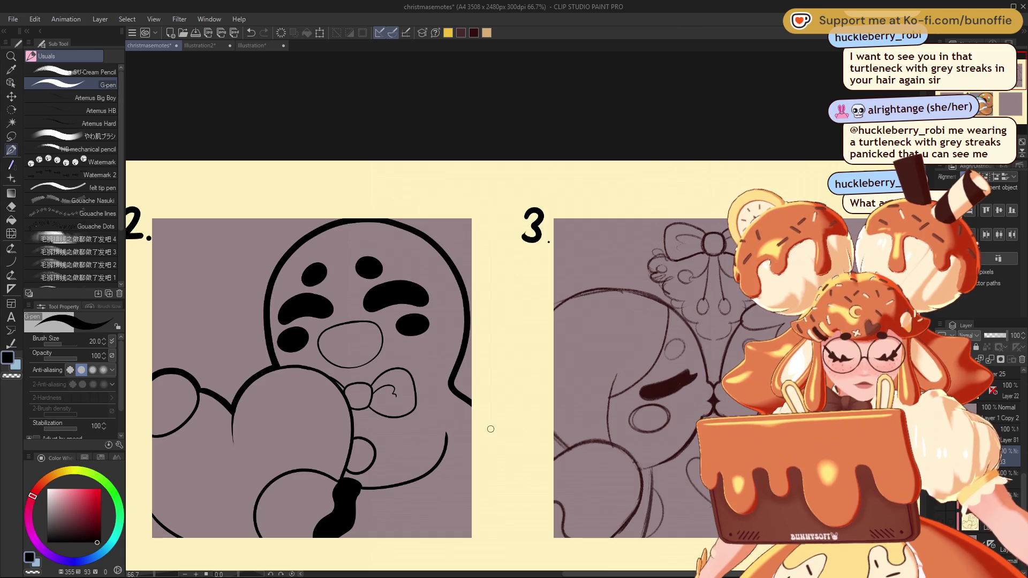
Step: Thicken the arm's top outline and redraw the lower-left arm outlines bolder
scroll(491, 429, down, 2)
scroll(490, 429, left, 4)
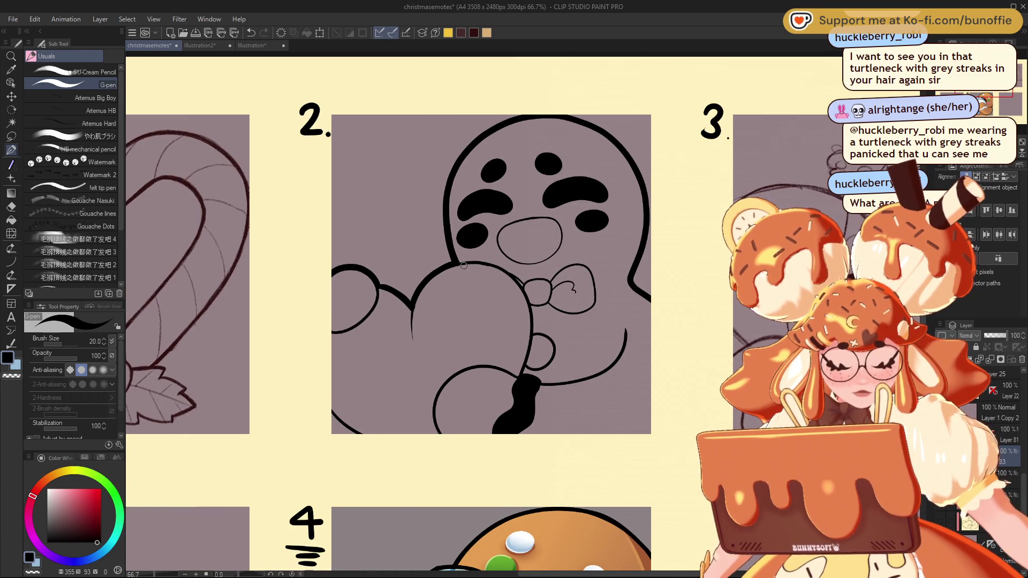
drag(455, 263, 505, 270)
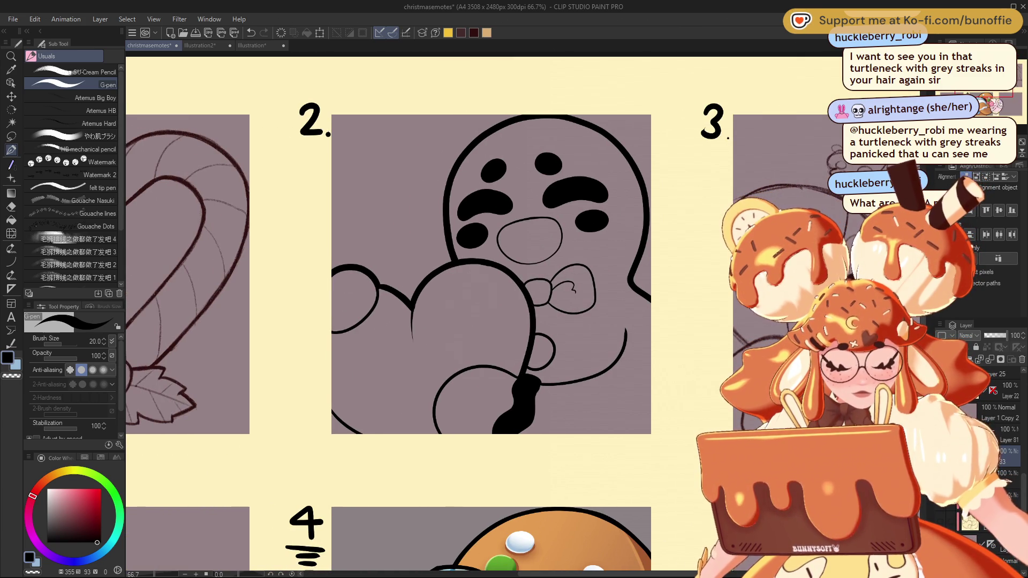
drag(332, 415, 372, 444)
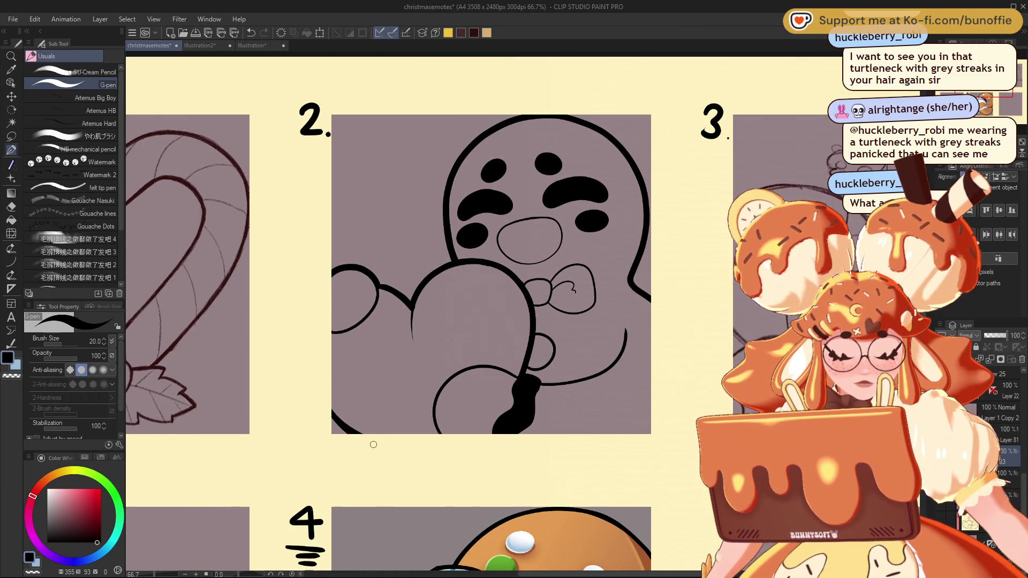
drag(329, 334, 379, 302)
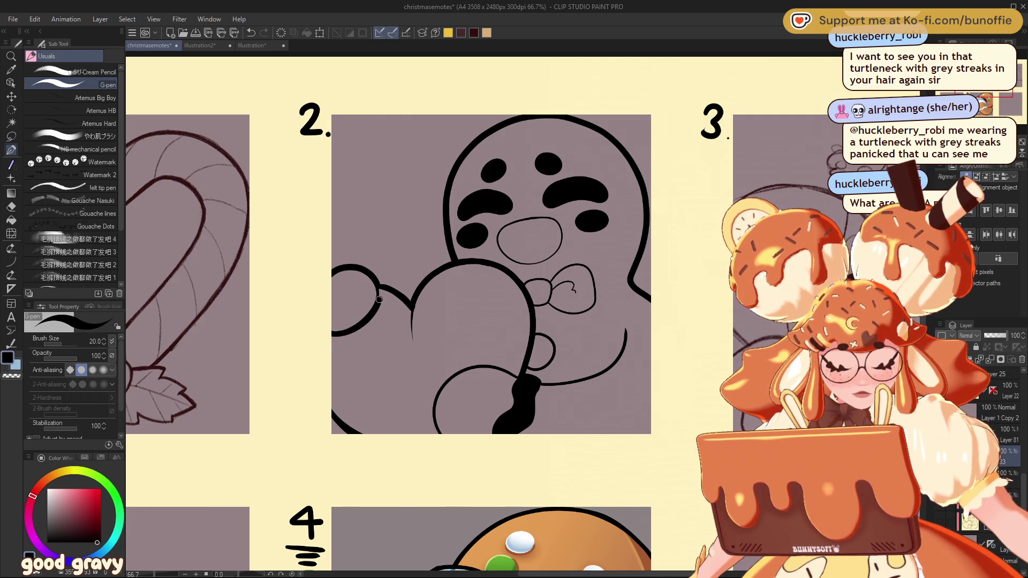
mouse_move(482, 268)
mouse_down()
mouse_move(506, 270)
mouse_move(427, 274)
mouse_up()
Step: Redraw the left arm loop until it sits right, ink the lower-left loop and join the belly line on the right
key(ctrl+z)
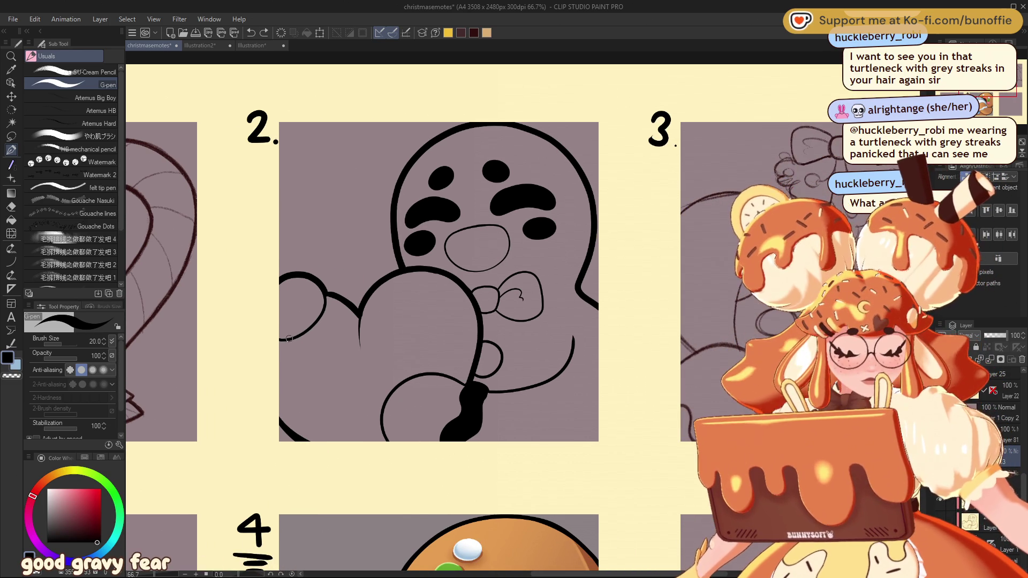
drag(294, 339, 325, 303)
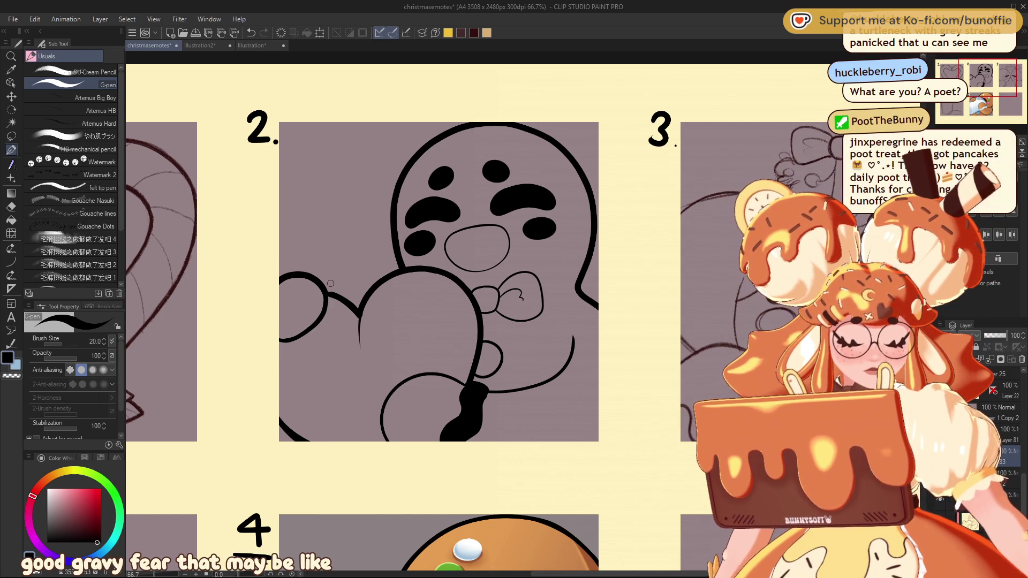
key(ctrl+z)
drag(281, 338, 326, 292)
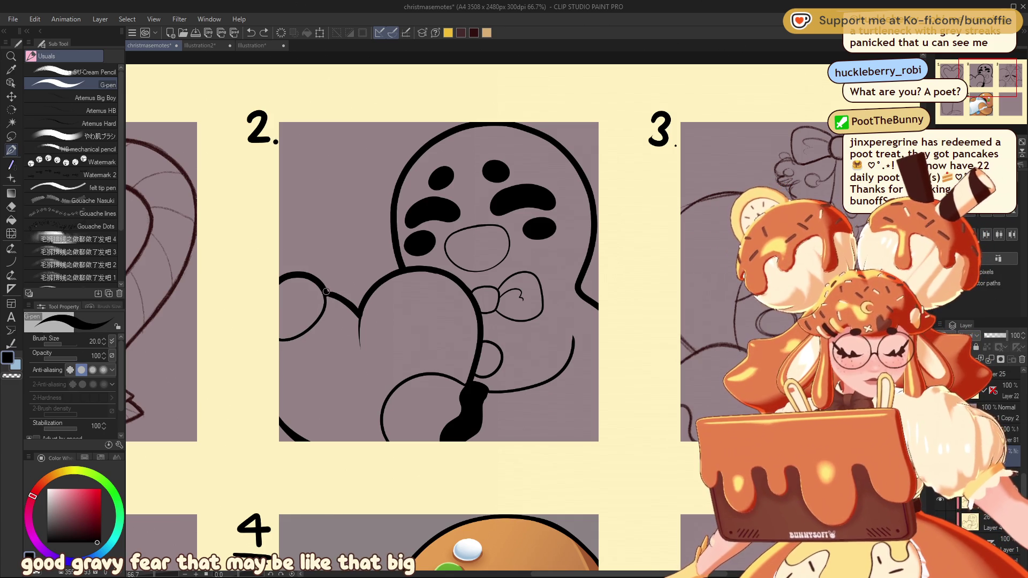
key(ctrl+z)
mouse_move(281, 338)
mouse_down()
mouse_move(326, 292)
mouse_move(324, 312)
mouse_up()
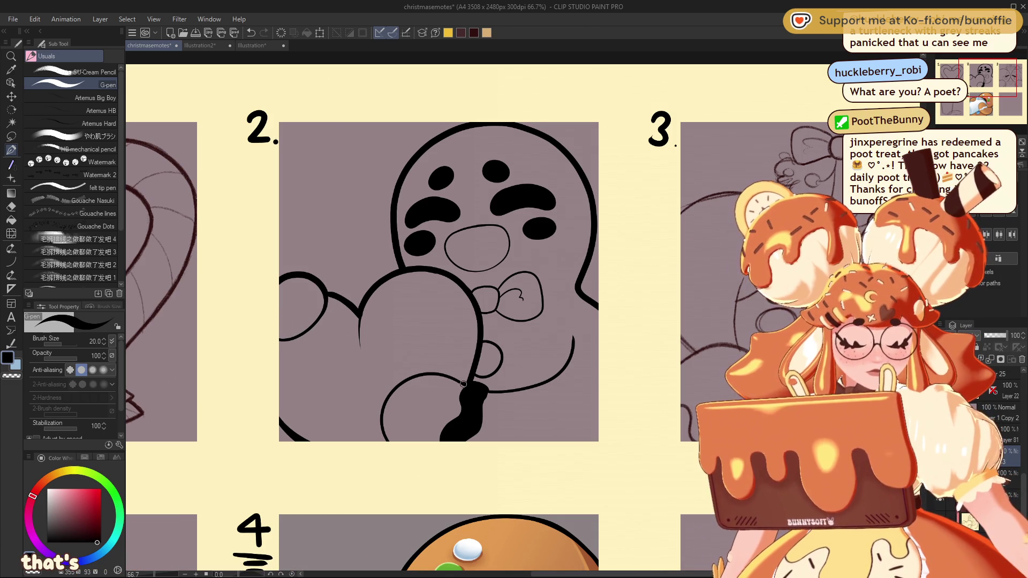
mouse_move(402, 384)
mouse_down()
mouse_move(383, 421)
mouse_move(387, 443)
mouse_up()
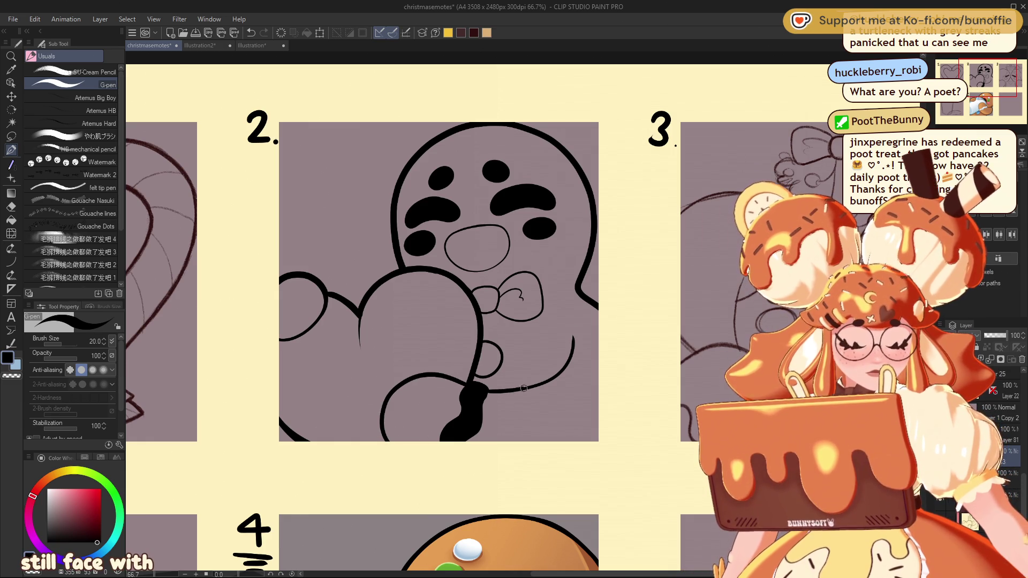
drag(560, 375, 573, 339)
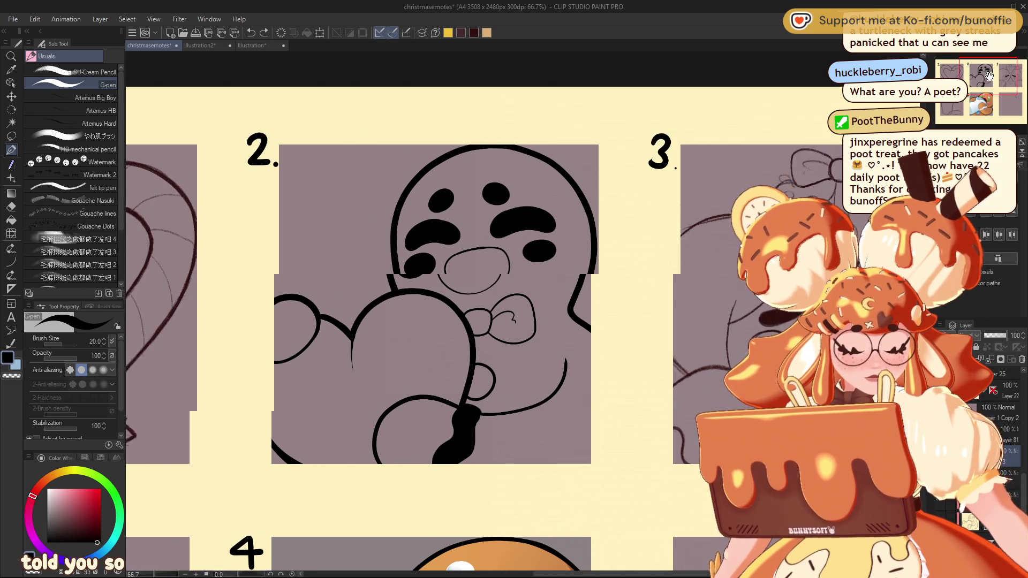
Step: Disable Layer 22's mask so lineart shows beyond panel 2's edges, and pick light pink
drag(988, 77, 985, 76)
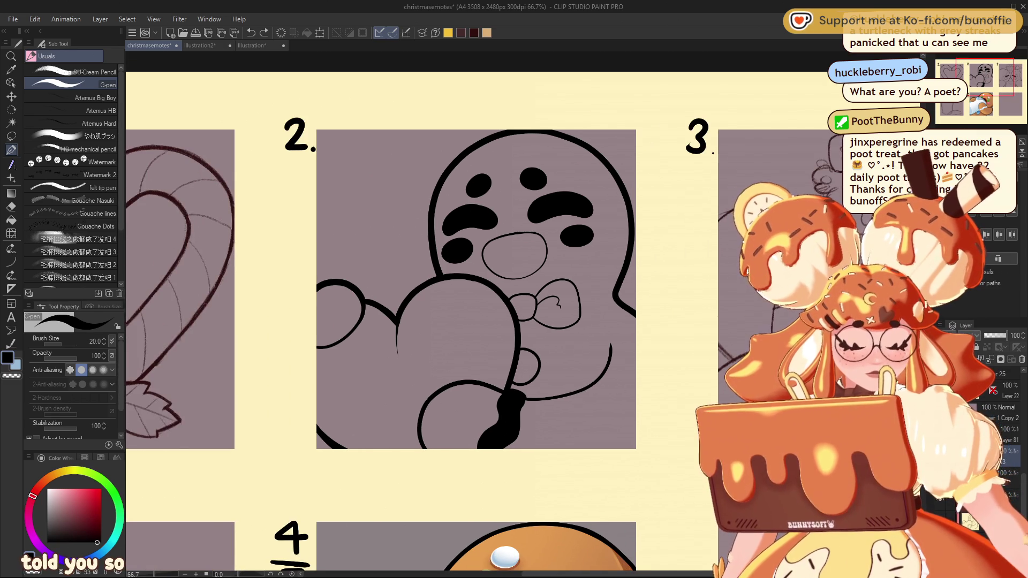
key(ctrl+minus)
key(ctrl+minus)
key(ctrl+minus)
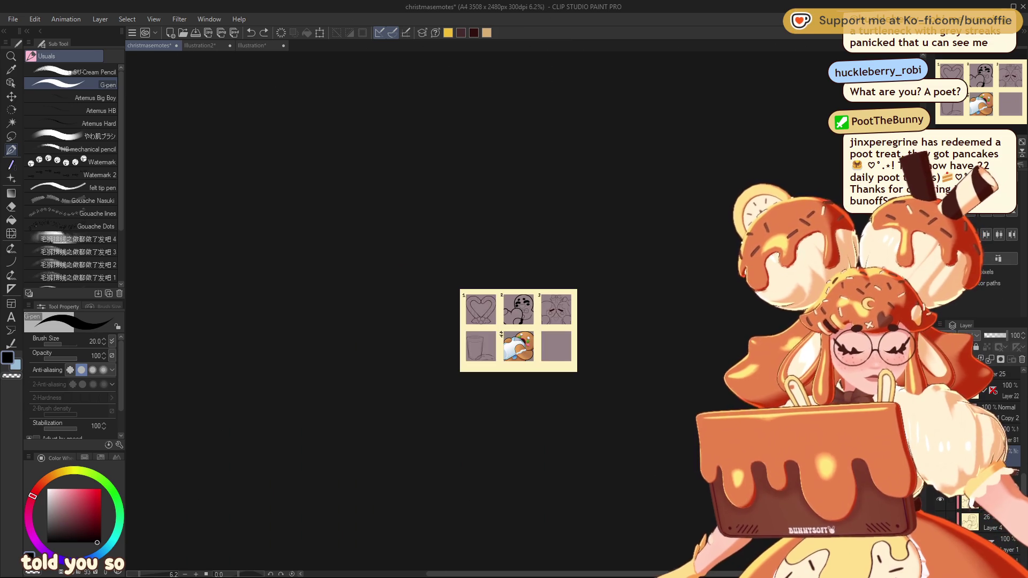
key(ctrl+alt+0)
mouse_move(985, 77)
mouse_down()
mouse_move(983, 95)
mouse_move(972, 86)
mouse_move(996, 75)
mouse_up()
key(ctrl+minus)
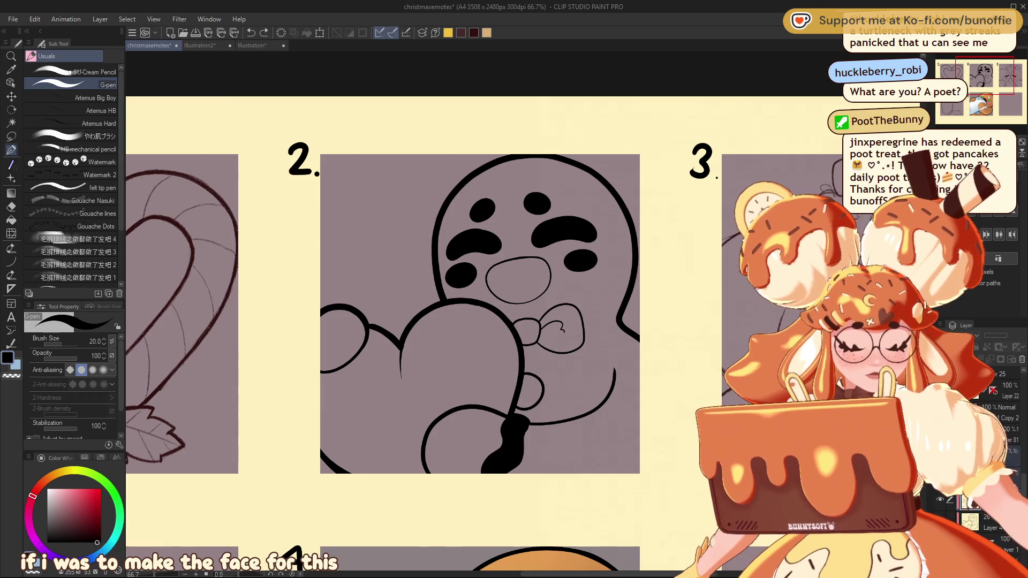
shift+click(994, 392)
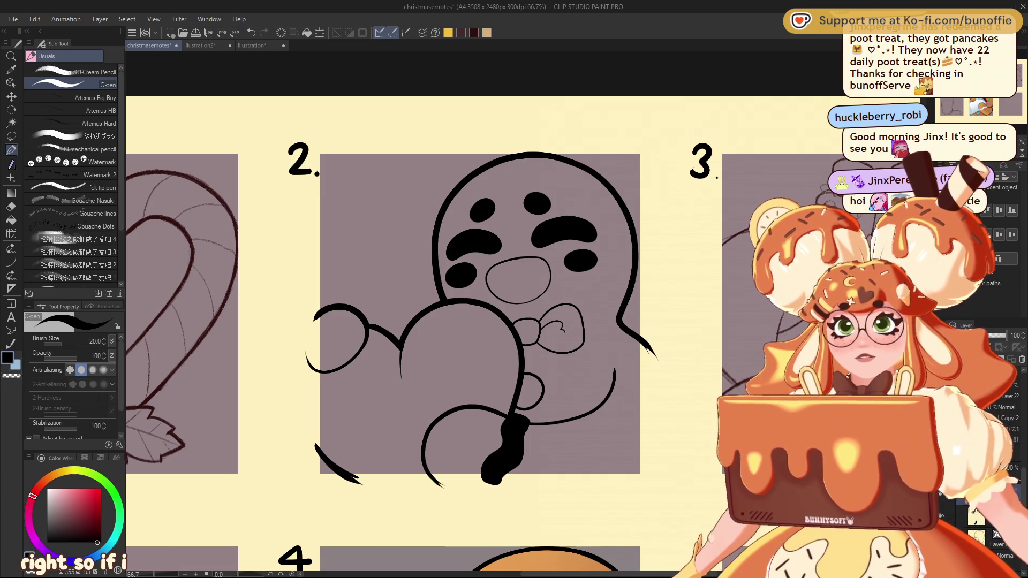
click(55, 488)
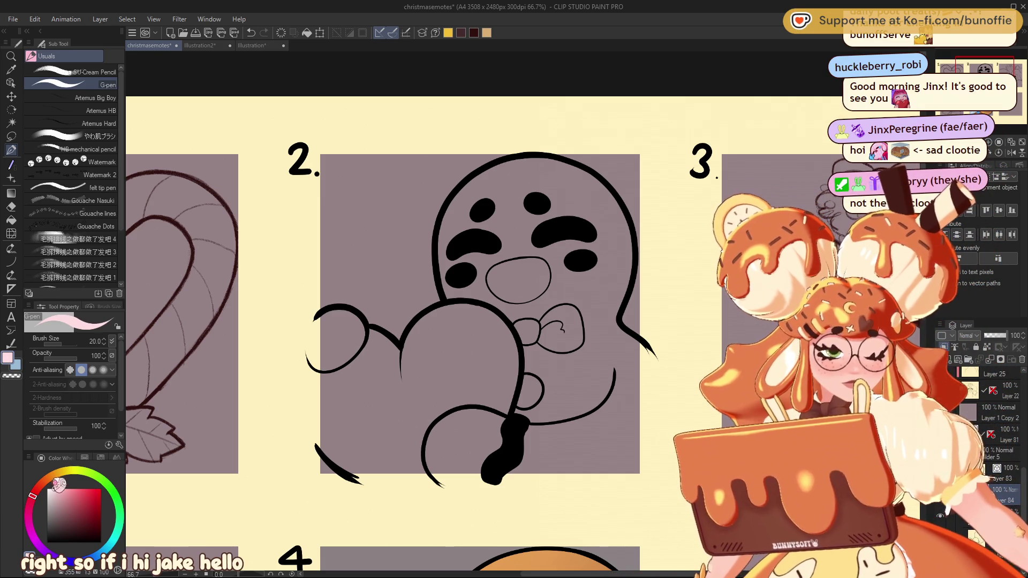
Step: Fill the gingerbread's face marks and leg light pink, then centre the view on panel 2
click(11, 221)
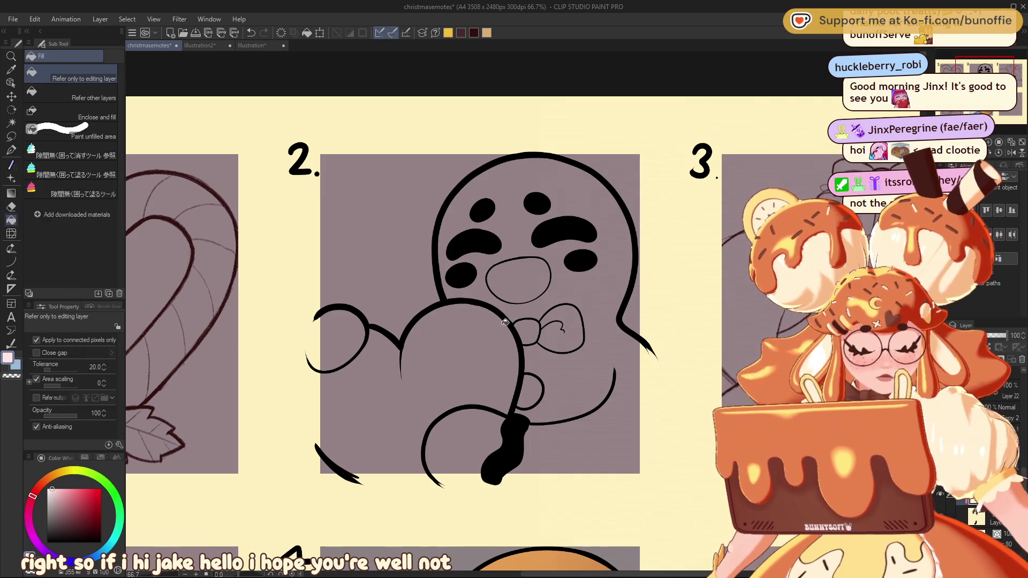
click(503, 325)
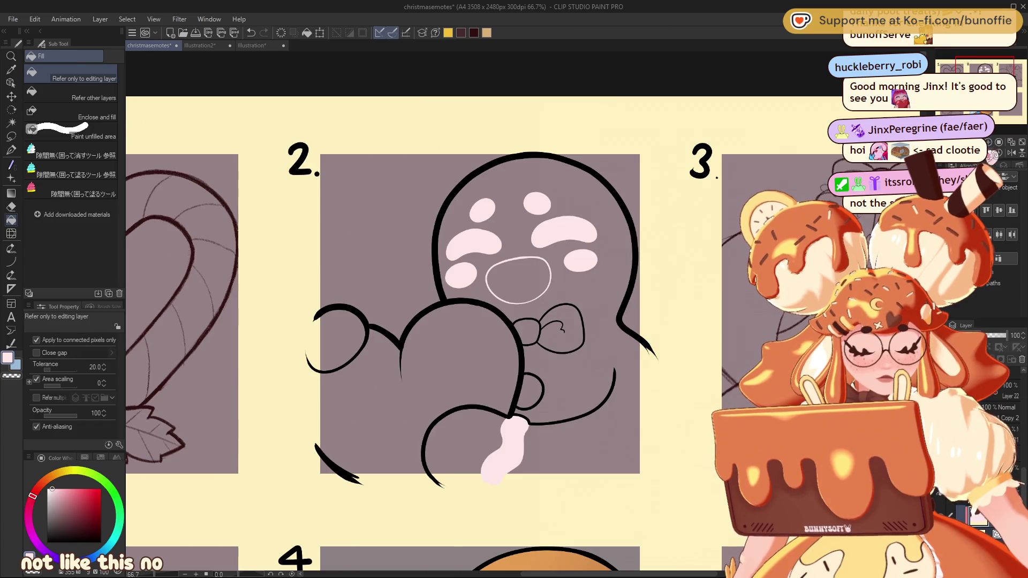
scroll(514, 338, up, 1)
scroll(514, 337, down, 5)
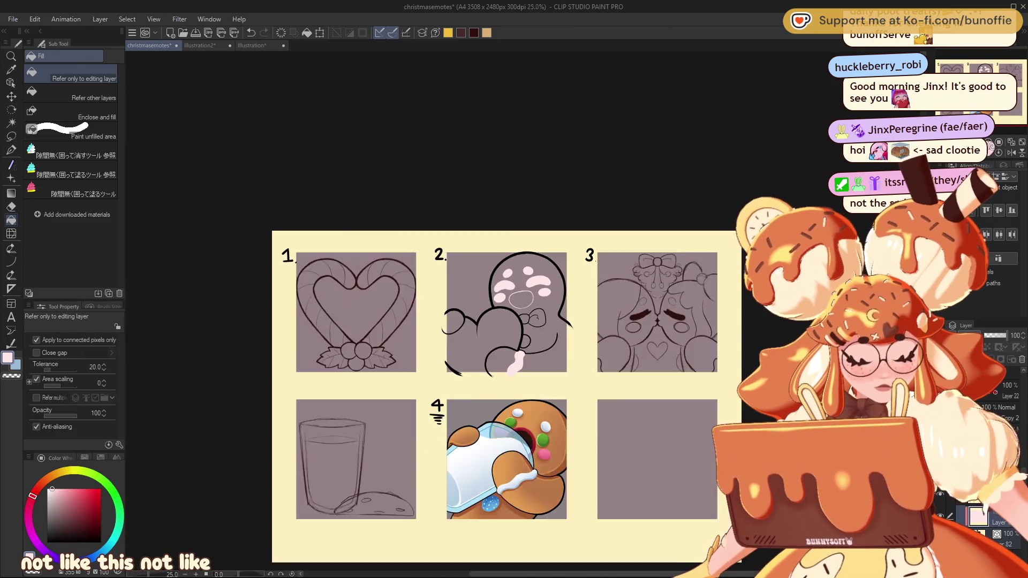
scroll(551, 311, up, 5)
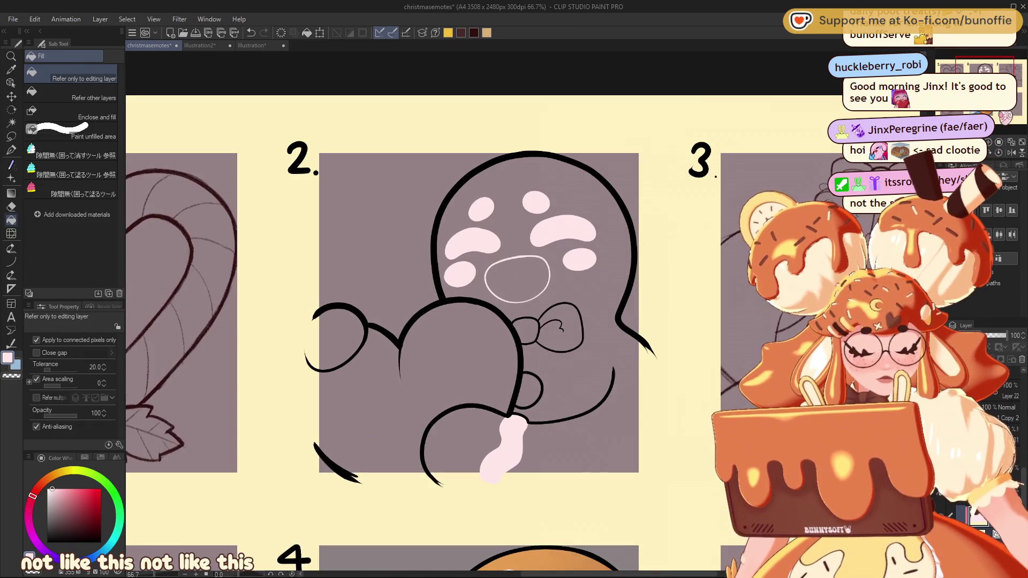
drag(1011, 92, 1004, 91)
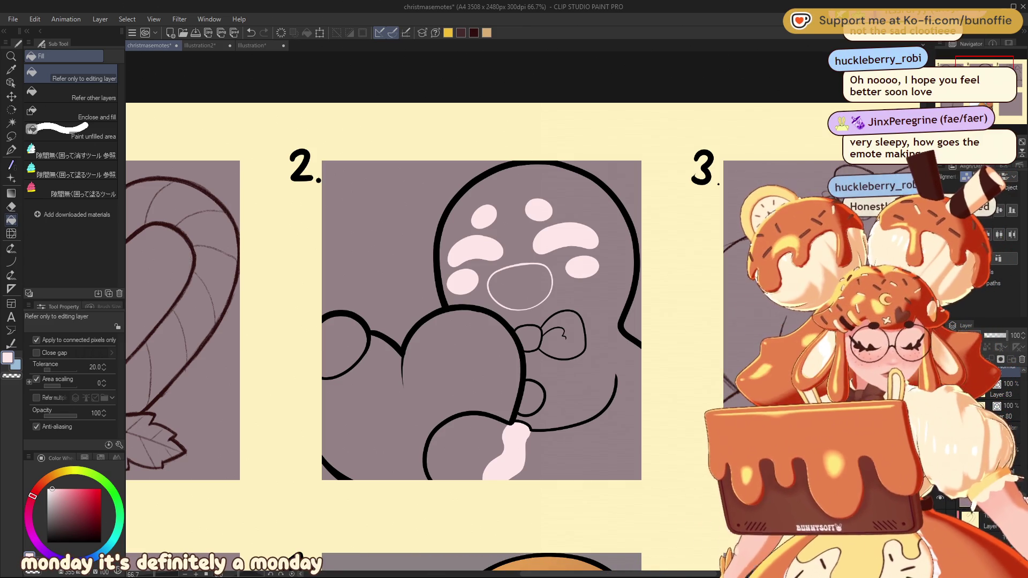
Step: With the G-pen active, eyedropper the cookie brown from panel 4's gingerbread and return to panel 2
mouse_move(482, 322)
mouse_down()
mouse_move(352, 276)
mouse_move(482, 316)
mouse_move(461, 329)
mouse_up()
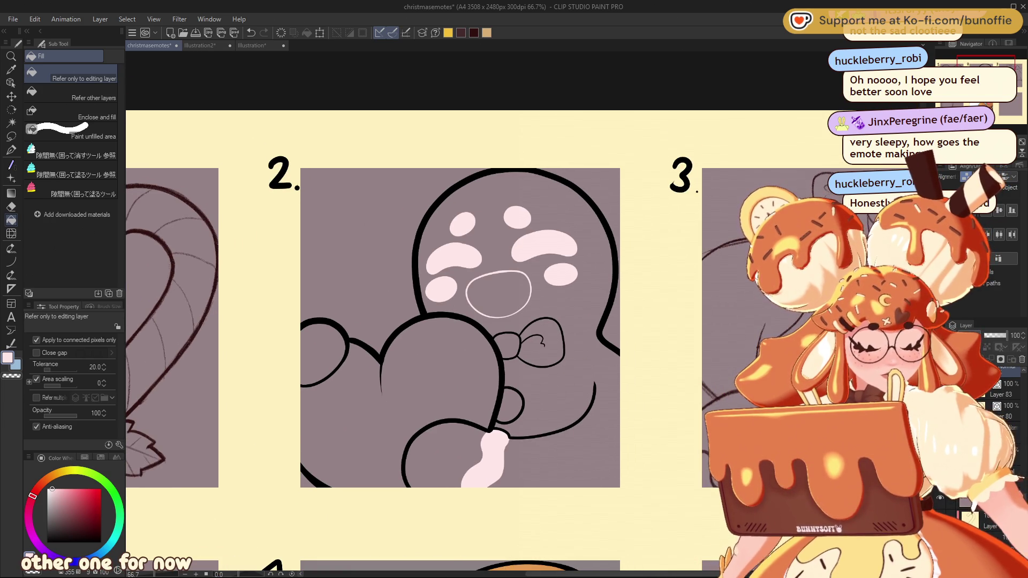
click(11, 150)
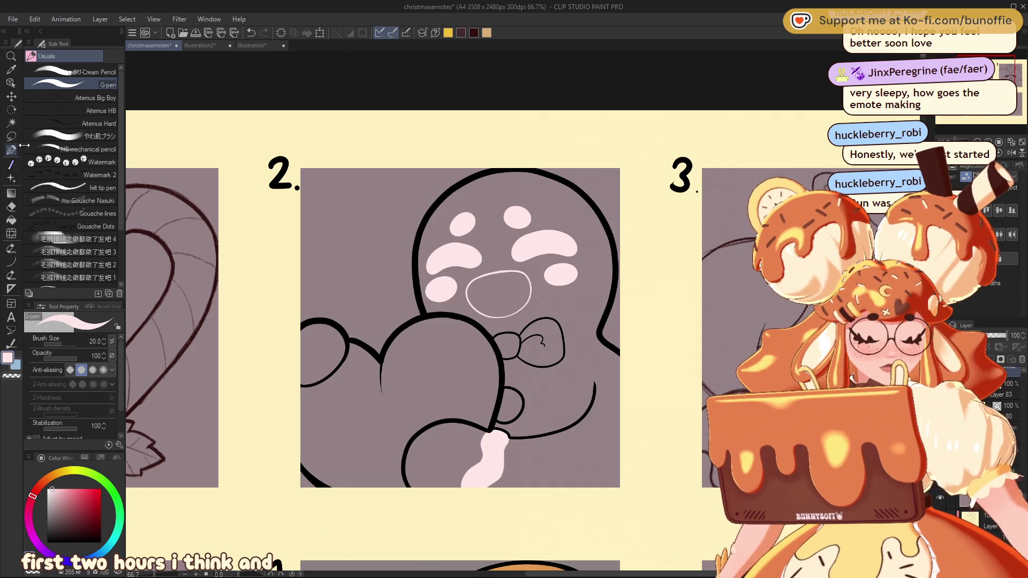
drag(1007, 77, 1000, 75)
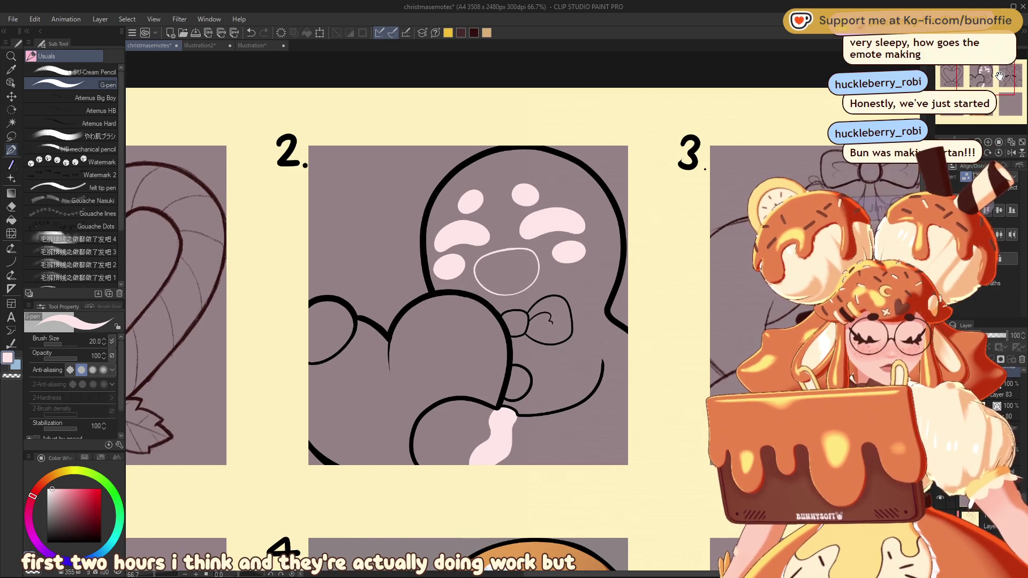
drag(1000, 75, 992, 96)
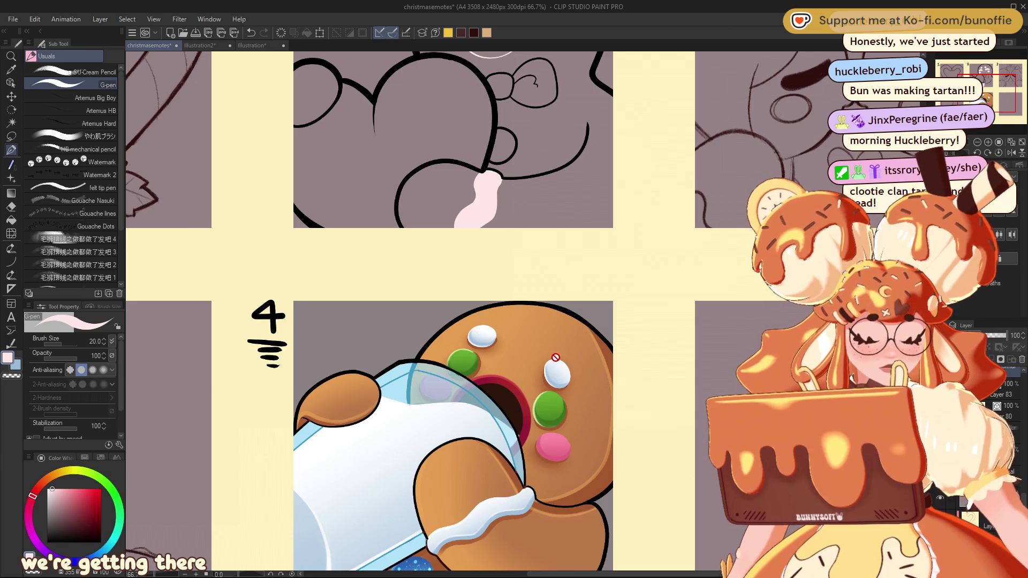
alt+click(575, 336)
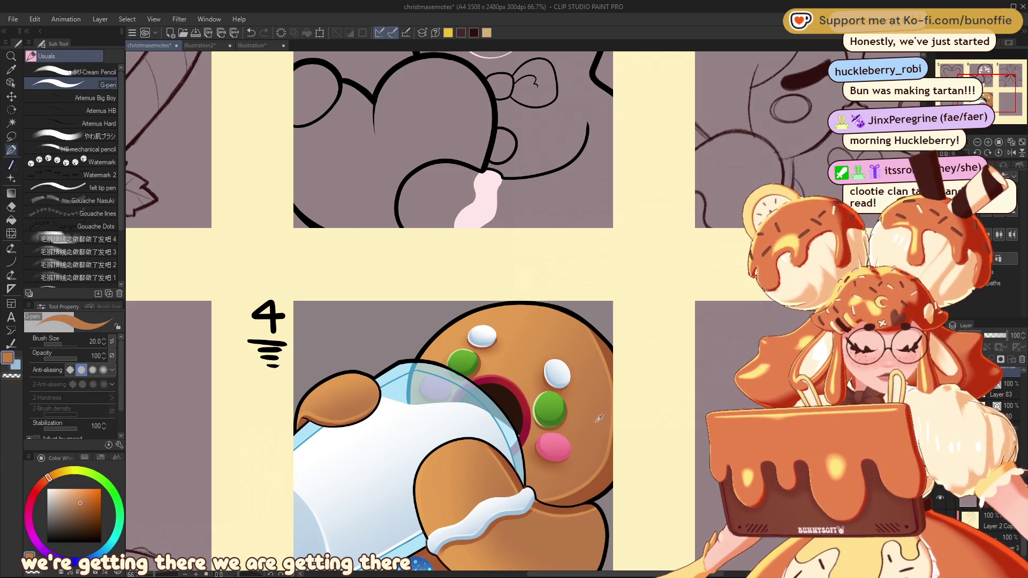
drag(976, 91, 974, 72)
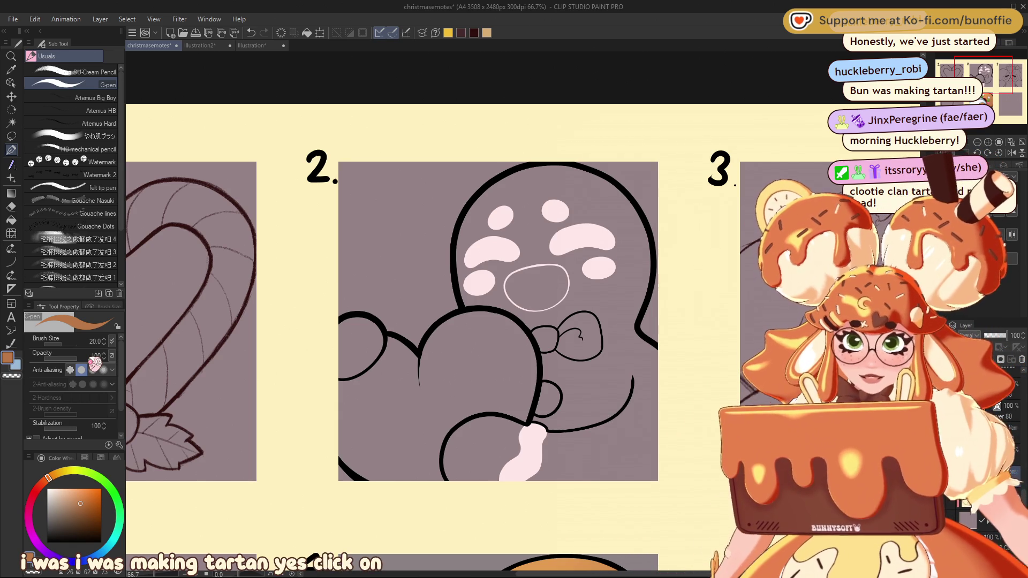
Step: Fill the gingerbread body brown using Fill with 'Refer other layers' enabled
click(10, 220)
click(533, 200)
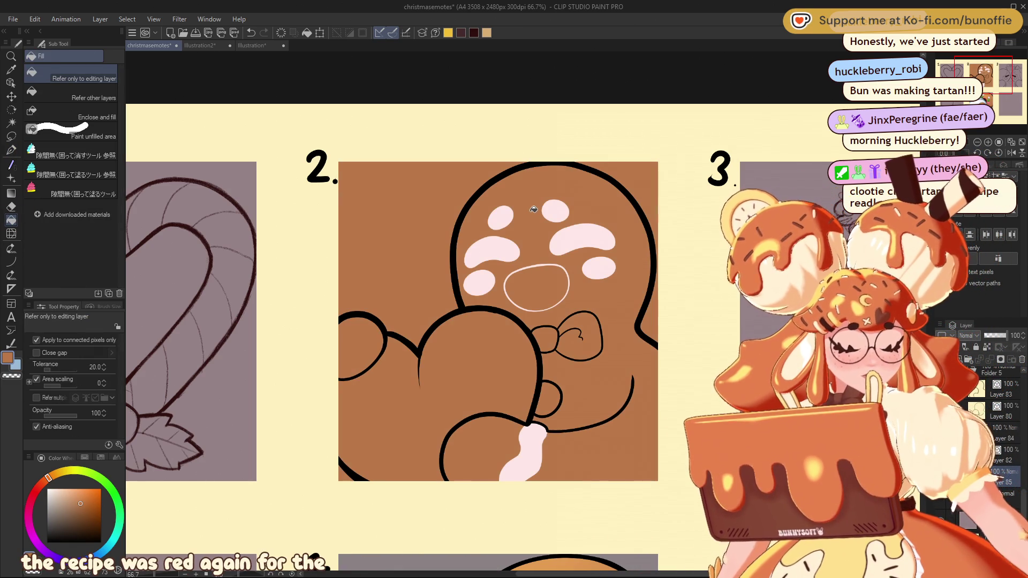
key(ctrl+z)
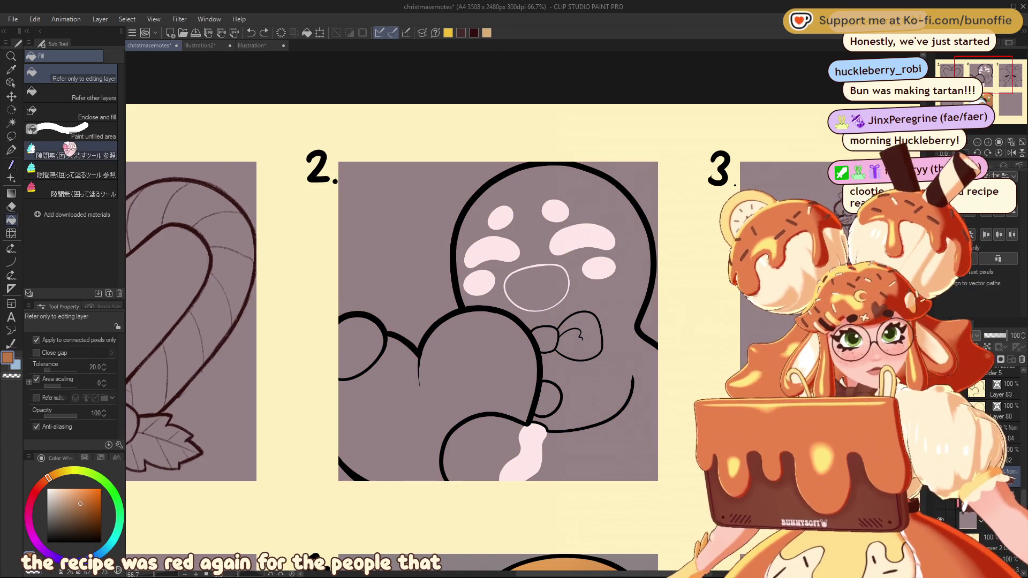
click(94, 96)
click(494, 183)
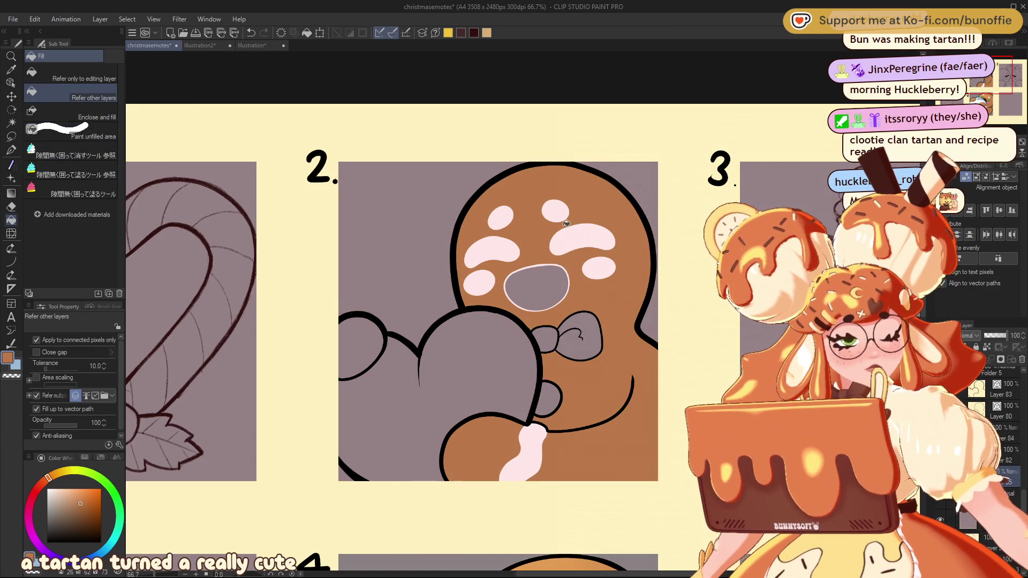
mouse_move(1002, 74)
mouse_down()
mouse_move(996, 99)
mouse_move(978, 79)
mouse_up()
Step: Fill both bow tie lobes dark red
alt+click(548, 375)
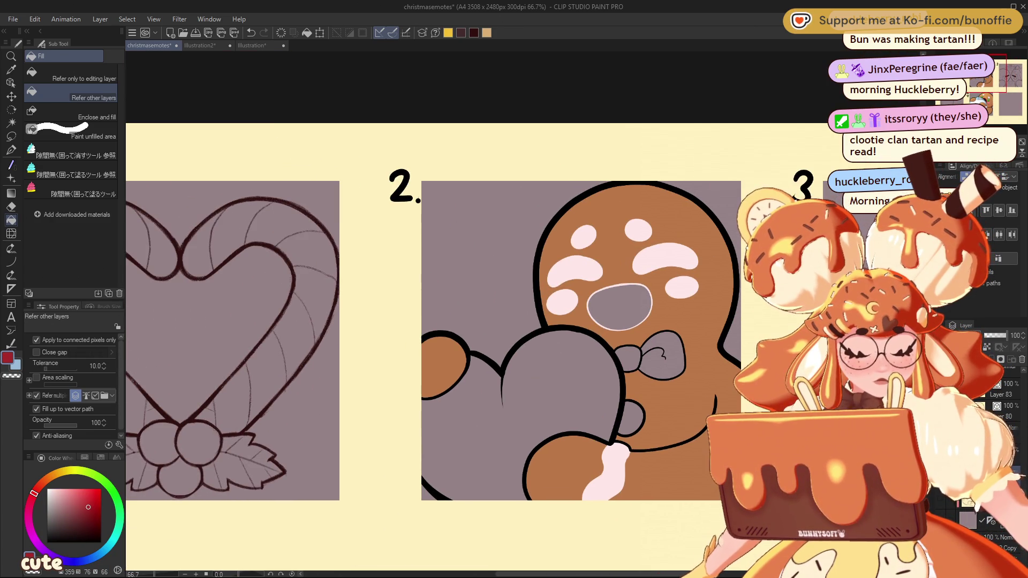
click(664, 355)
click(631, 356)
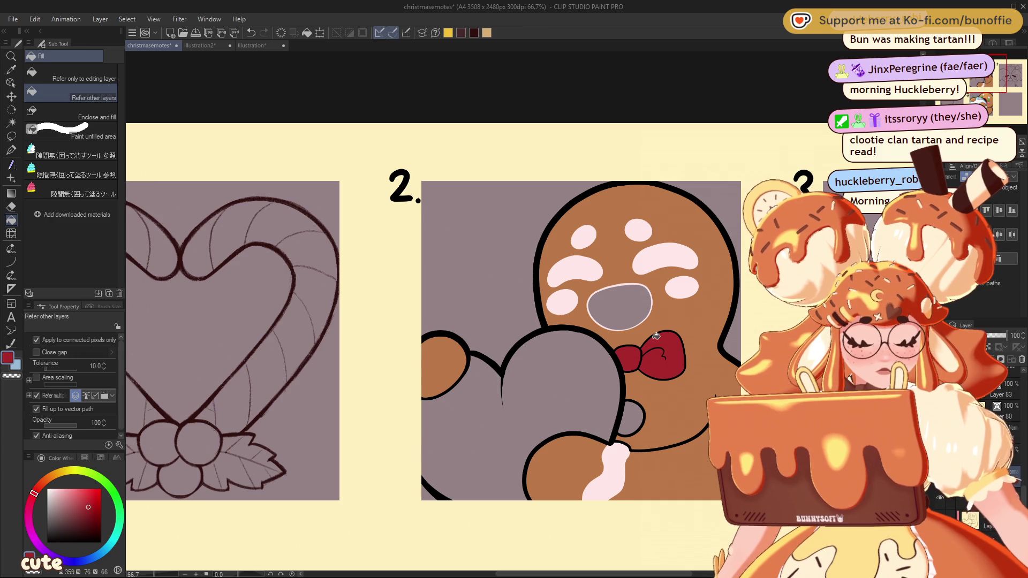
mouse_move(992, 77)
mouse_down()
mouse_move(1008, 77)
mouse_move(980, 80)
mouse_up()
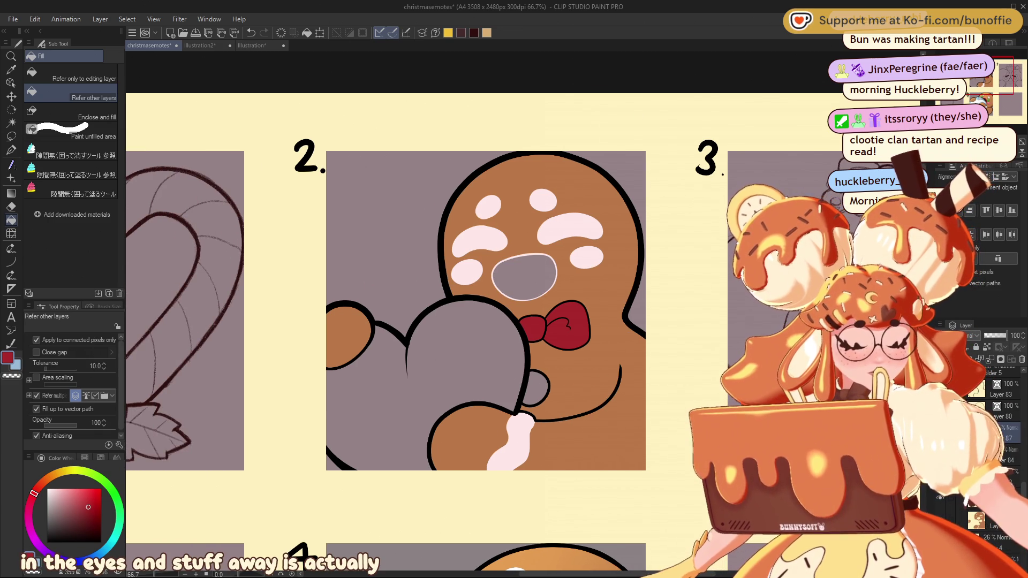
Step: Paint a light pink blush oval on each cheek with a size-70 G-pen
click(75, 490)
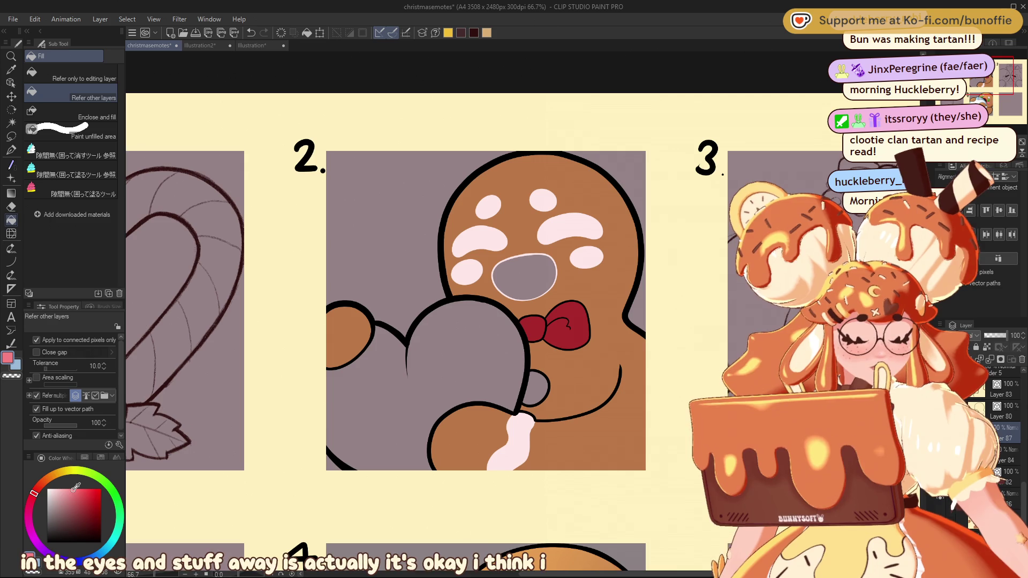
click(478, 263)
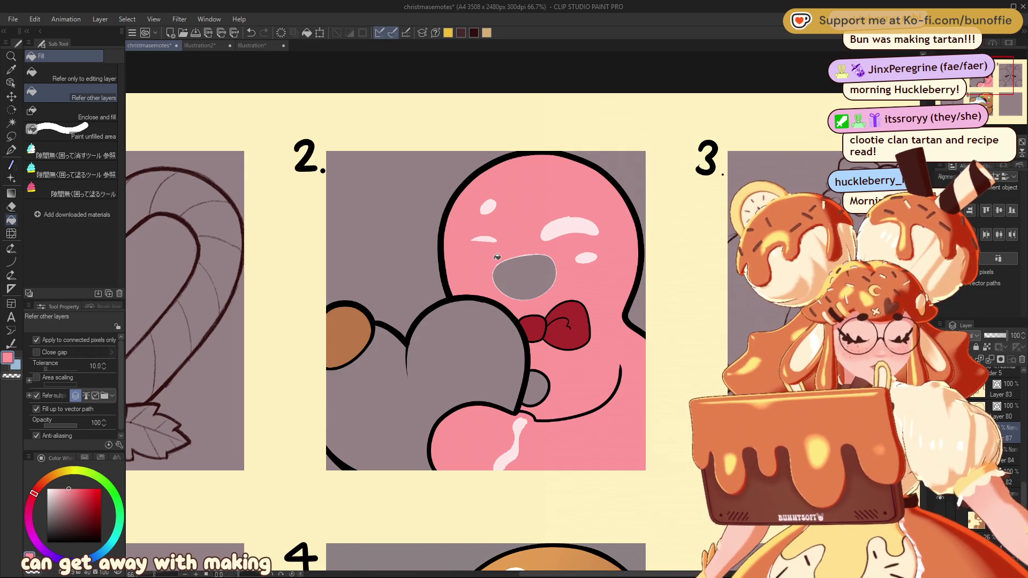
key(ctrl+z)
key(p)
mouse_move(478, 262)
mouse_down()
mouse_move(454, 270)
mouse_move(484, 277)
mouse_move(466, 267)
mouse_up()
key(ctrl+z)
key(bracketright)
key(bracketright)
key(bracketright)
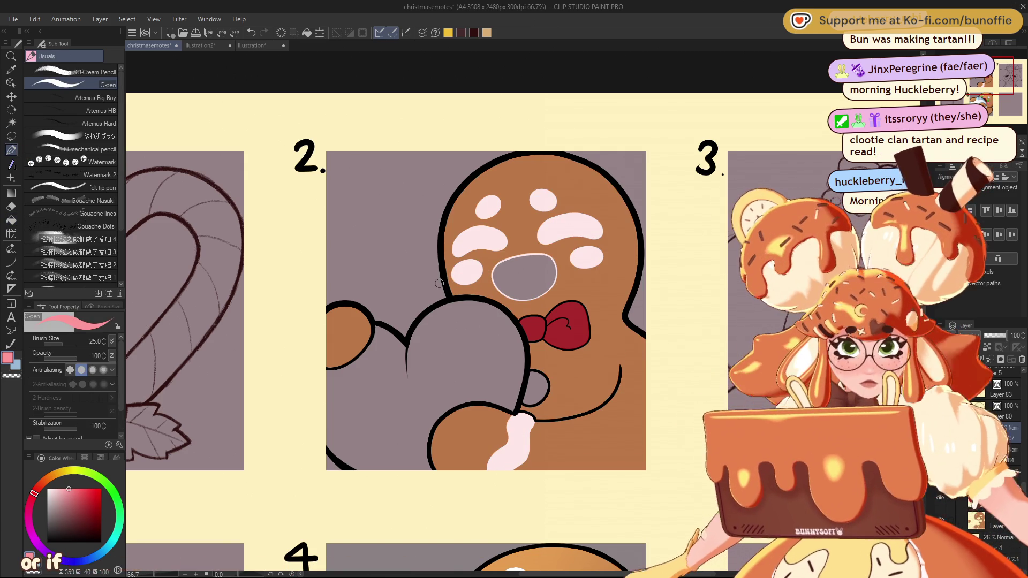
click(474, 266)
drag(462, 274, 472, 266)
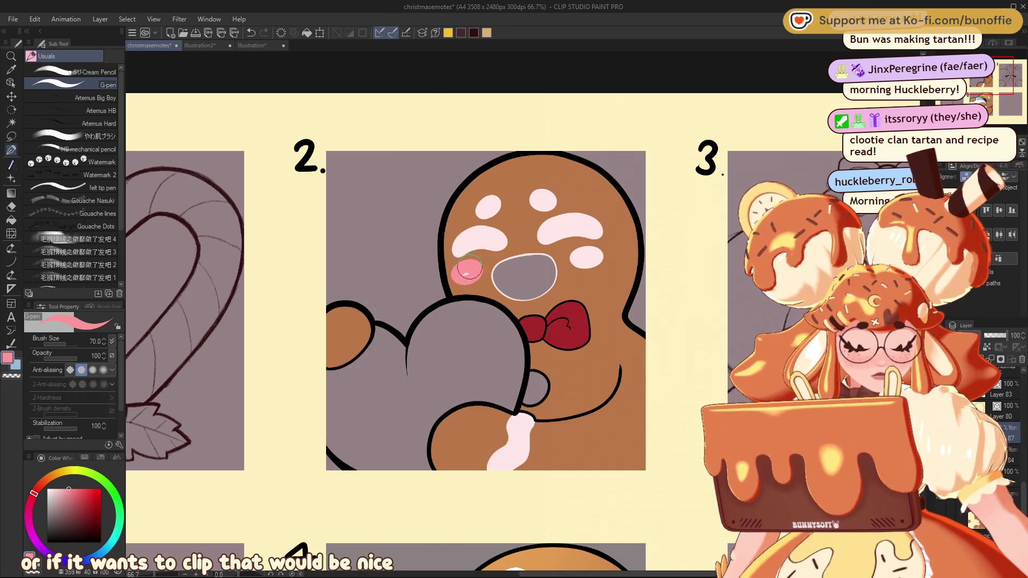
mouse_move(587, 254)
mouse_down()
mouse_move(595, 257)
mouse_move(579, 258)
mouse_up()
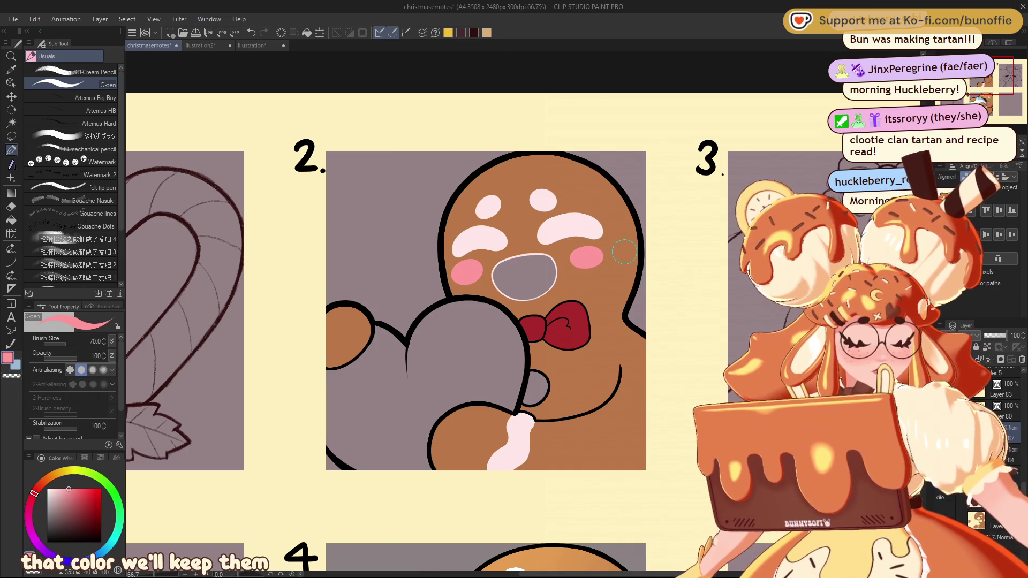
drag(993, 78, 999, 81)
drag(994, 79, 989, 80)
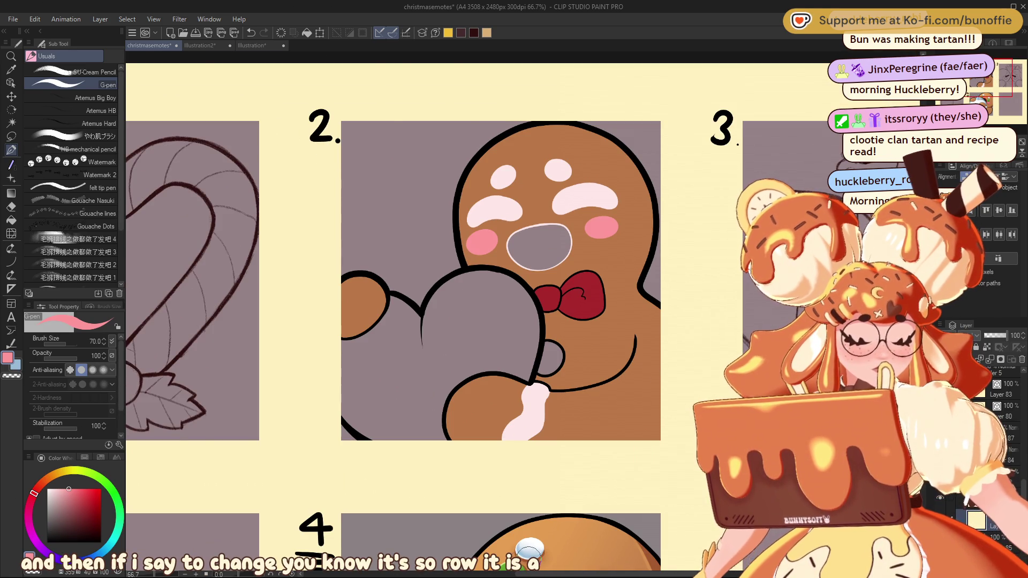
Step: Fill the small hand shape and heart green, then erase the green spill off the hand
key(g)
key(g)
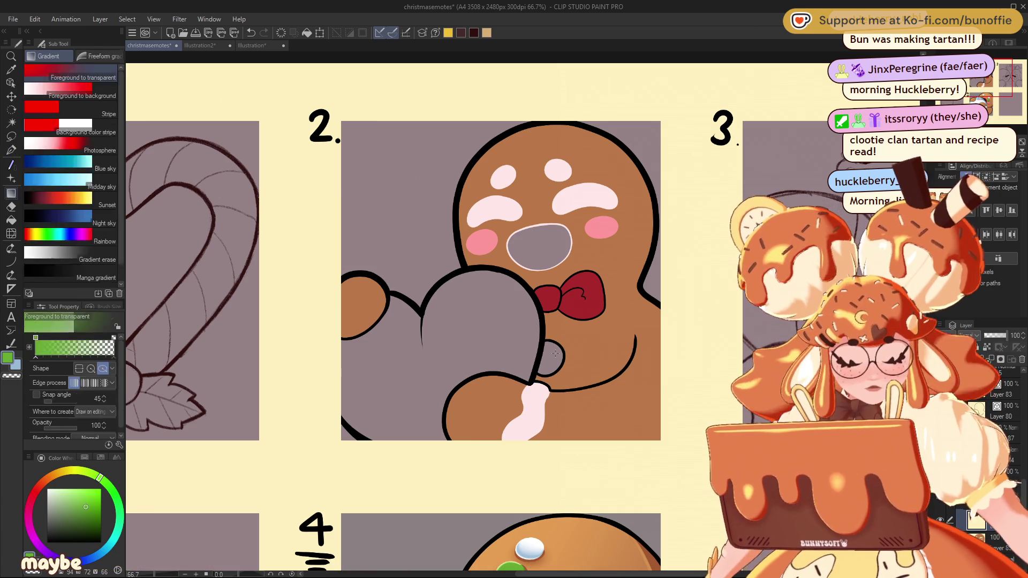
click(557, 356)
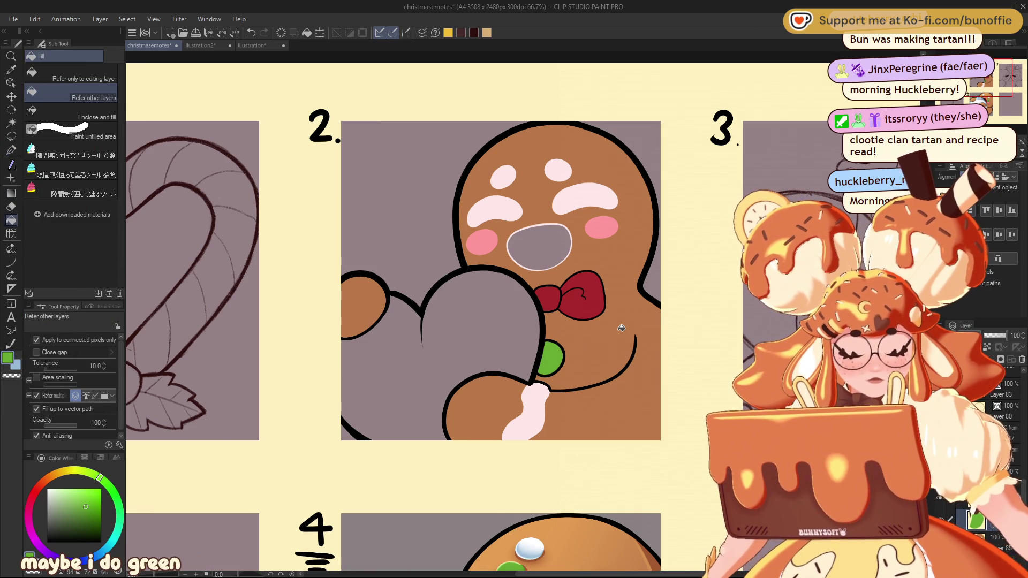
drag(984, 85, 989, 81)
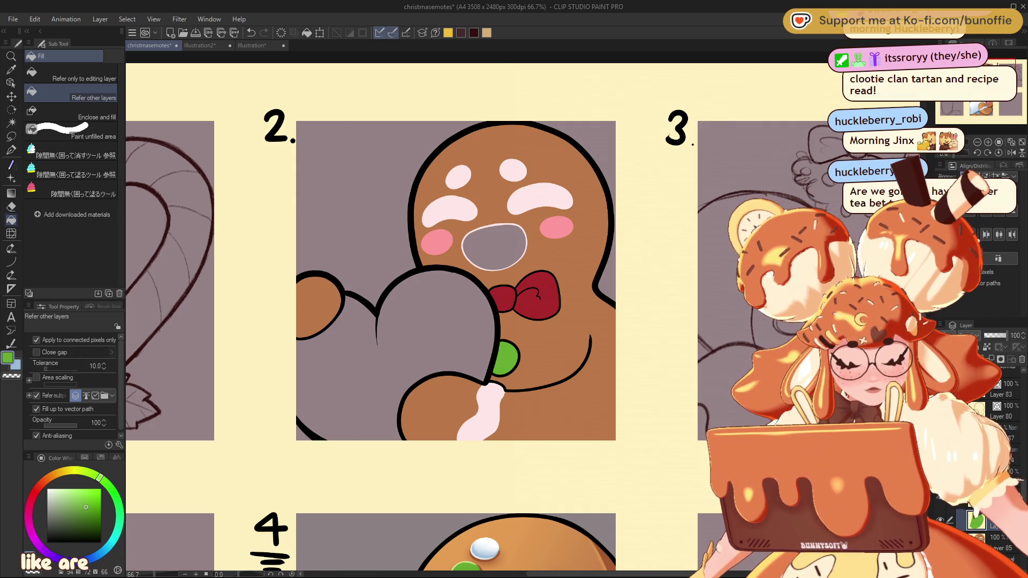
click(465, 342)
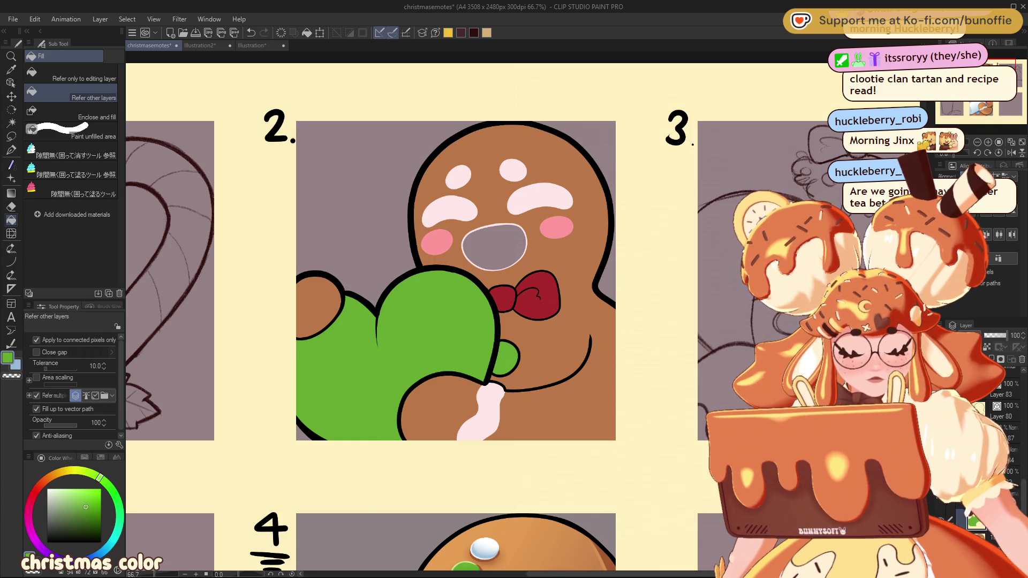
key(e)
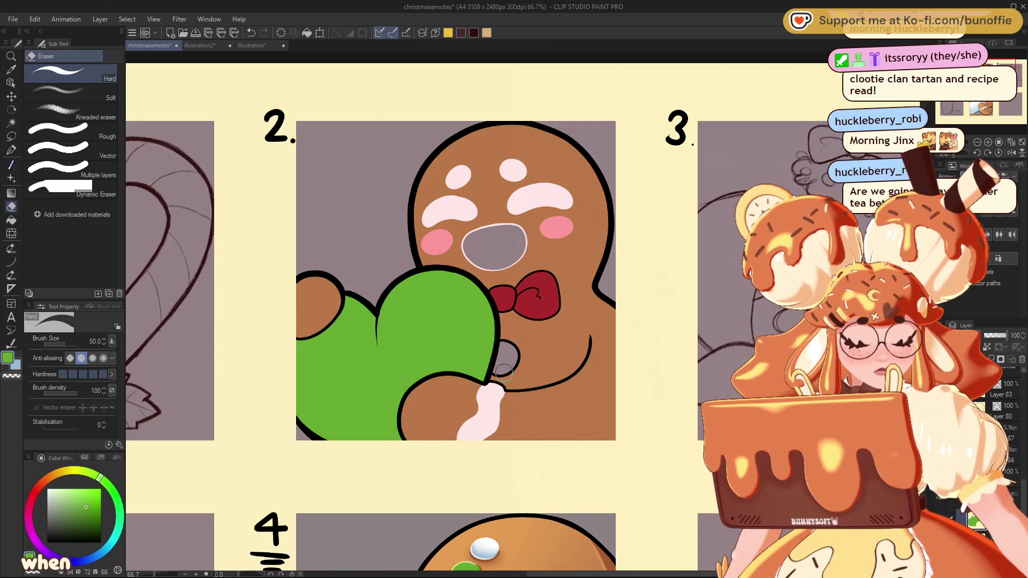
click(11, 150)
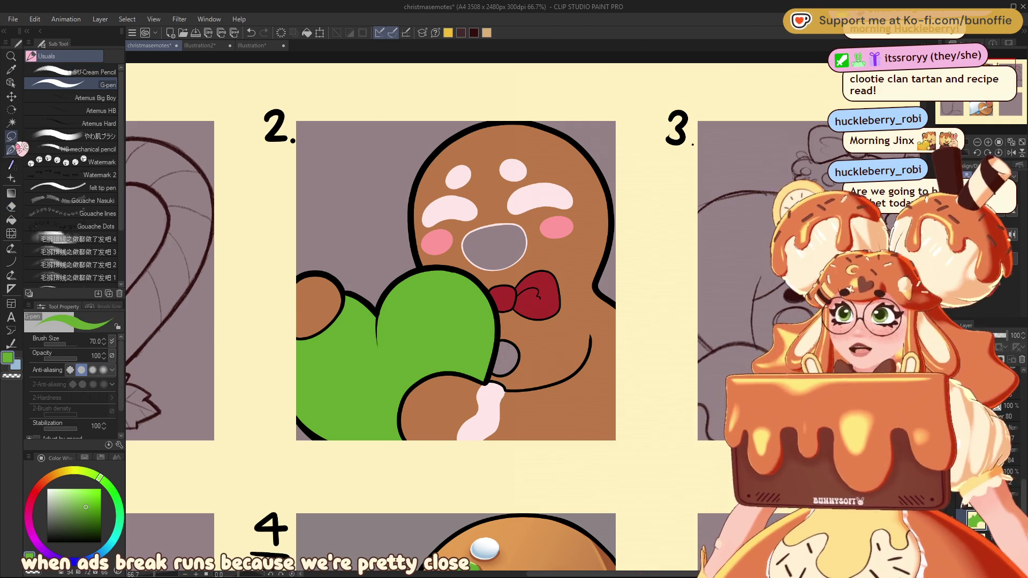
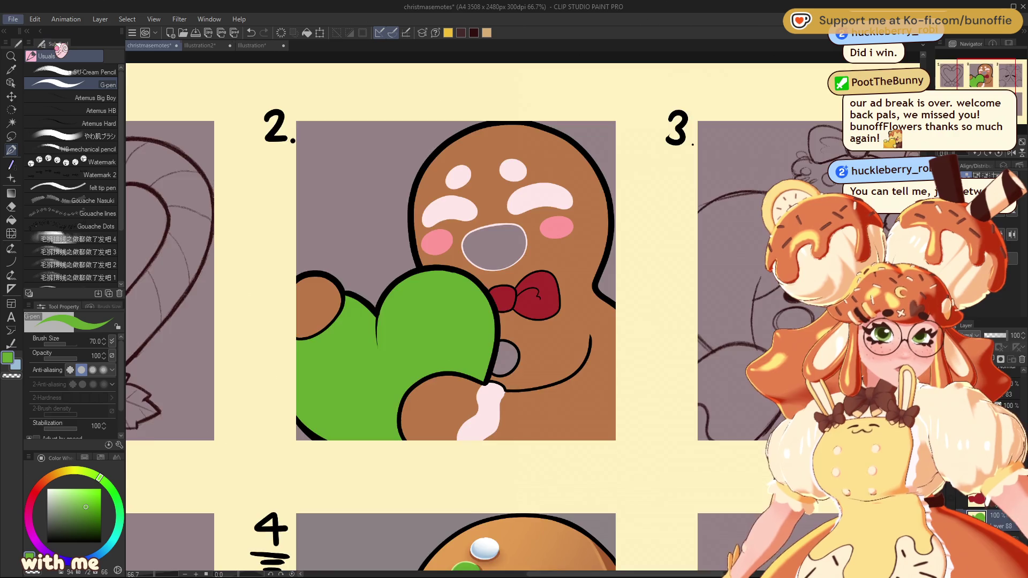
Step: Bring up the new Illustration3 document holding the pasted photo and shift its view slightly
key(ctrl+shift+alt+n)
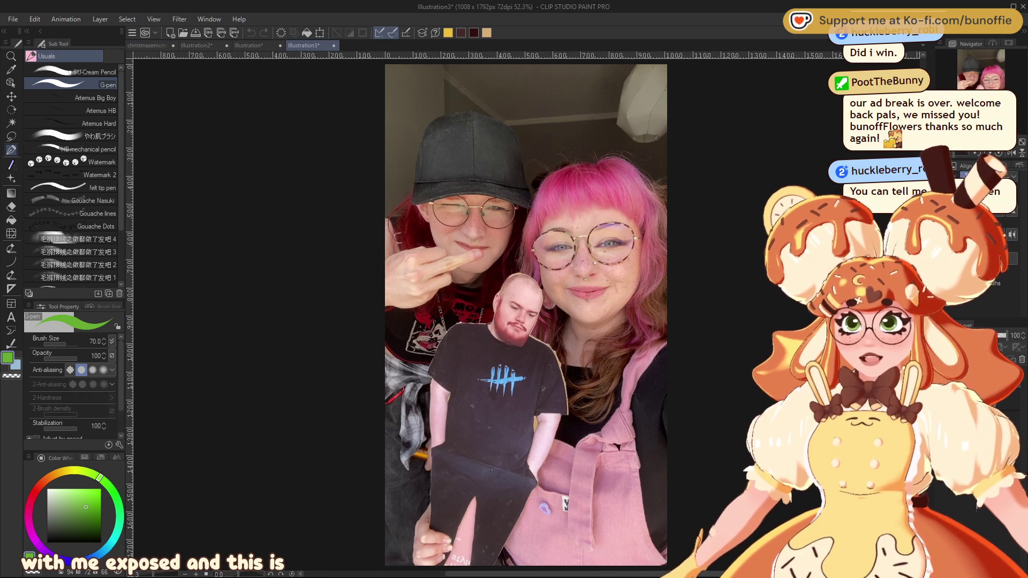
drag(520, 316, 507, 326)
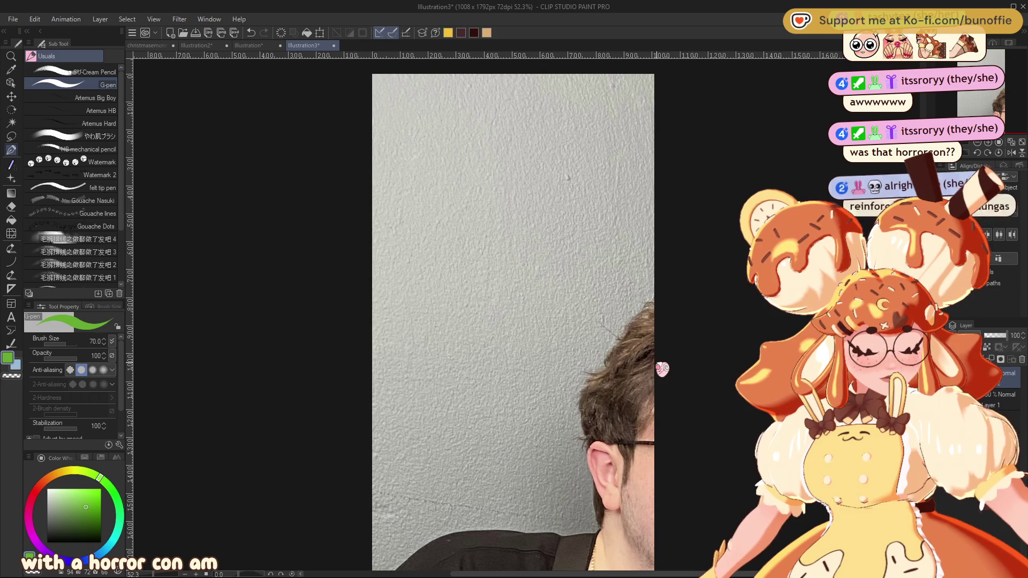
key(ctrl+t)
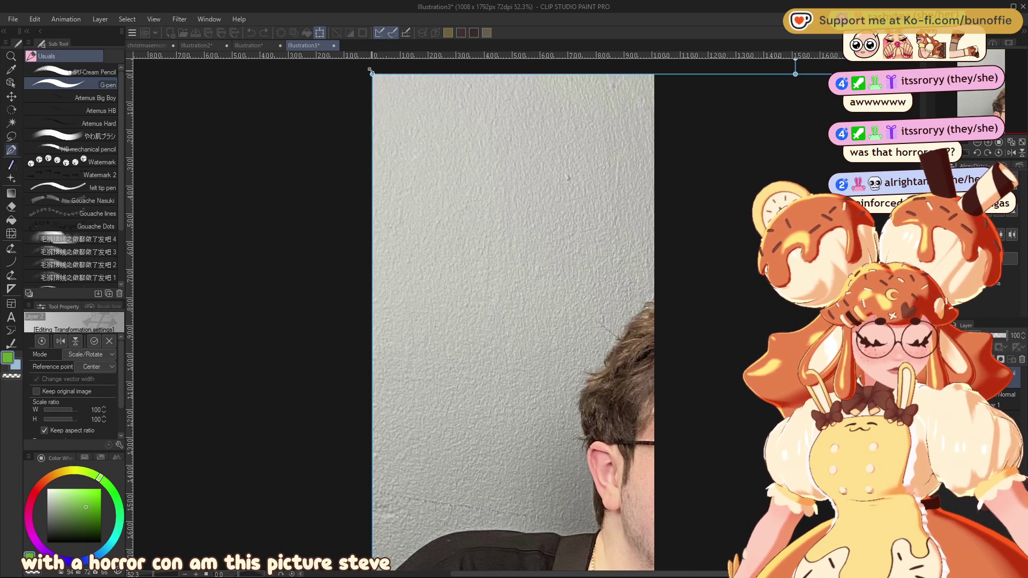
Step: Scale the photo of the man beside the cutout down to 45% and recentre the view
mouse_move(681, 362)
mouse_down()
mouse_move(429, 187)
mouse_move(347, 105)
mouse_up()
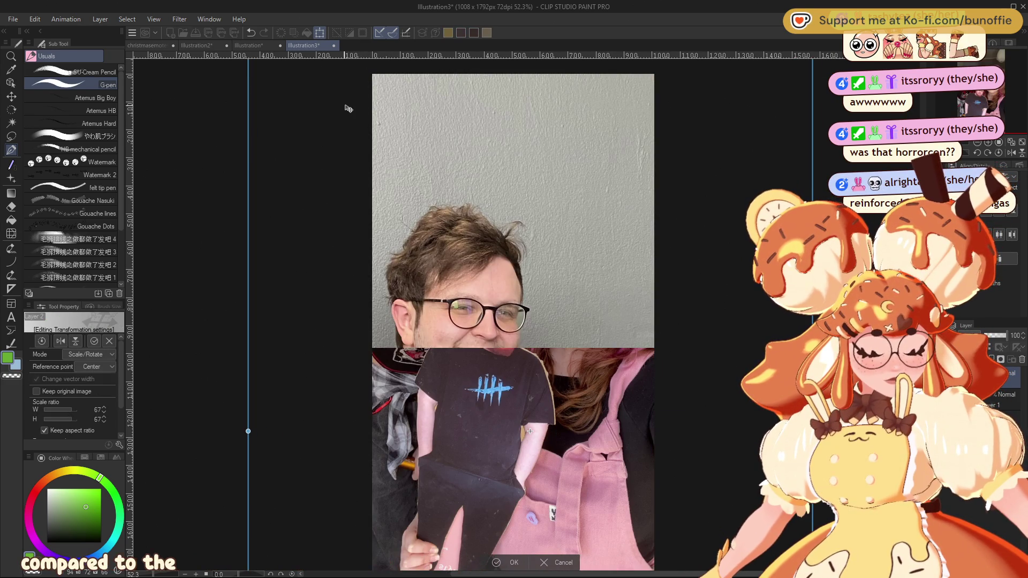
scroll(668, 296, down, 2)
drag(766, 103, 625, 202)
mouse_move(565, 469)
mouse_down()
mouse_move(587, 359)
mouse_move(633, 389)
mouse_up()
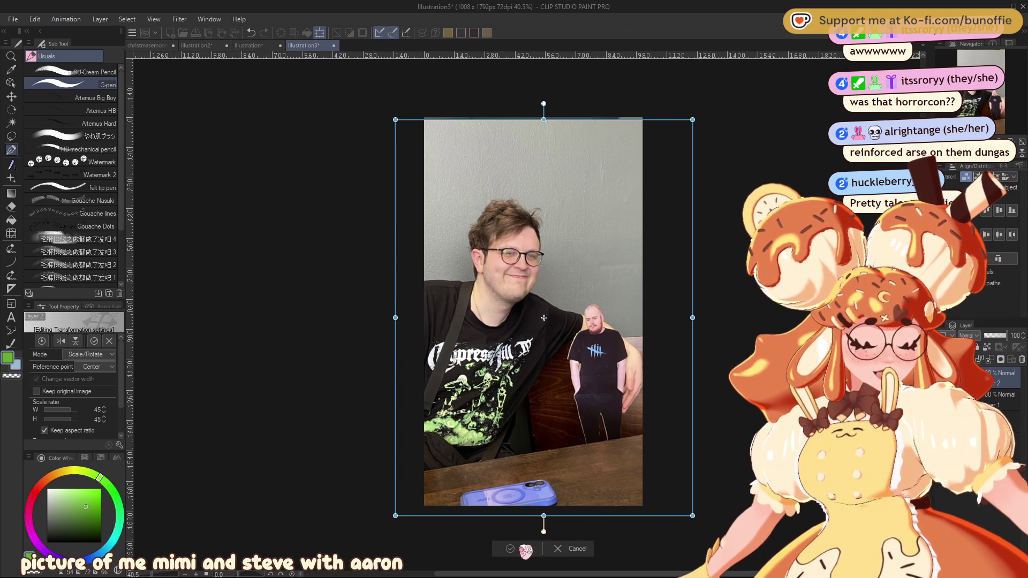
key(Return)
scroll(545, 317, up, 2)
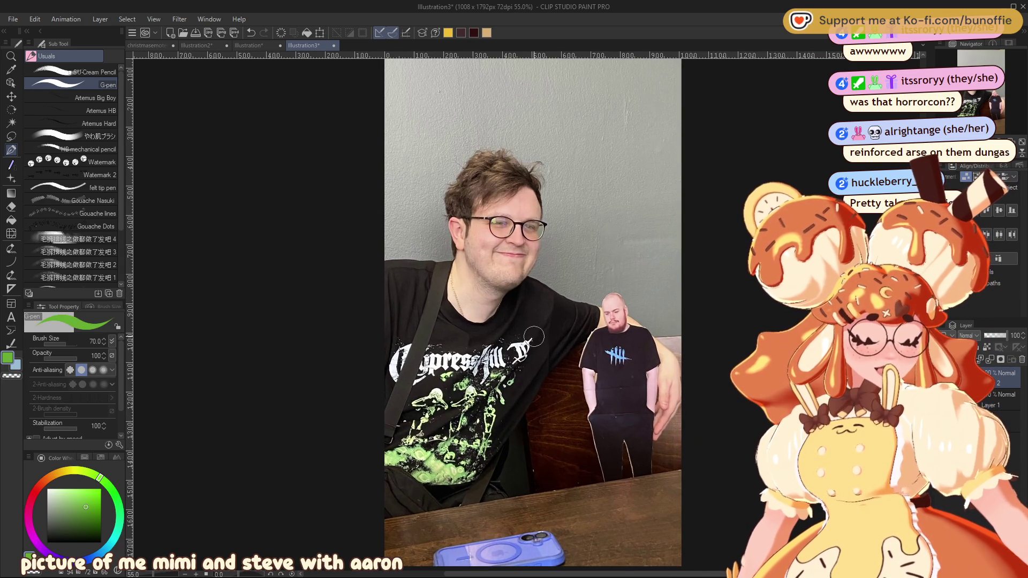
drag(1003, 96, 1003, 100)
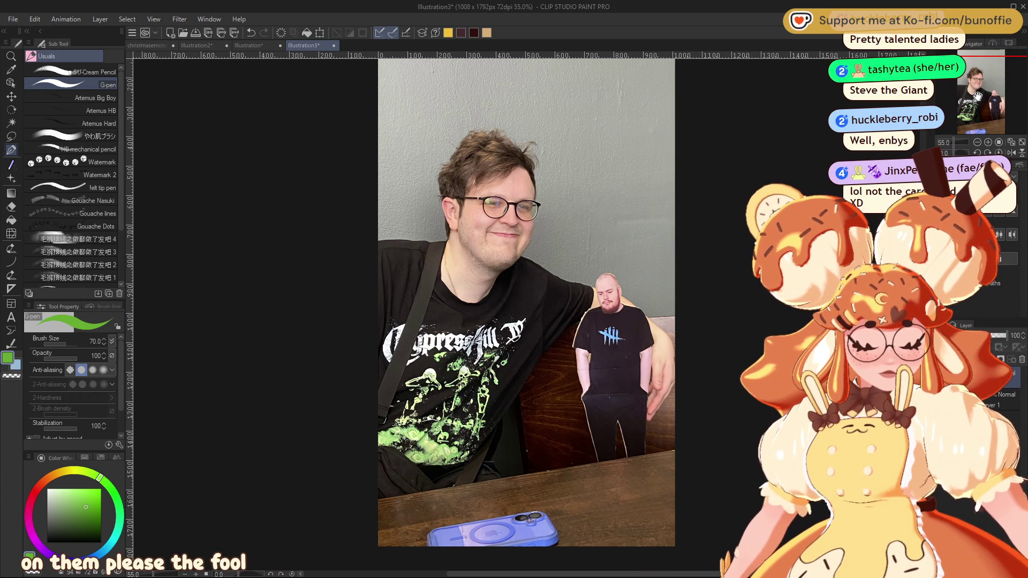
key(ctrl+v)
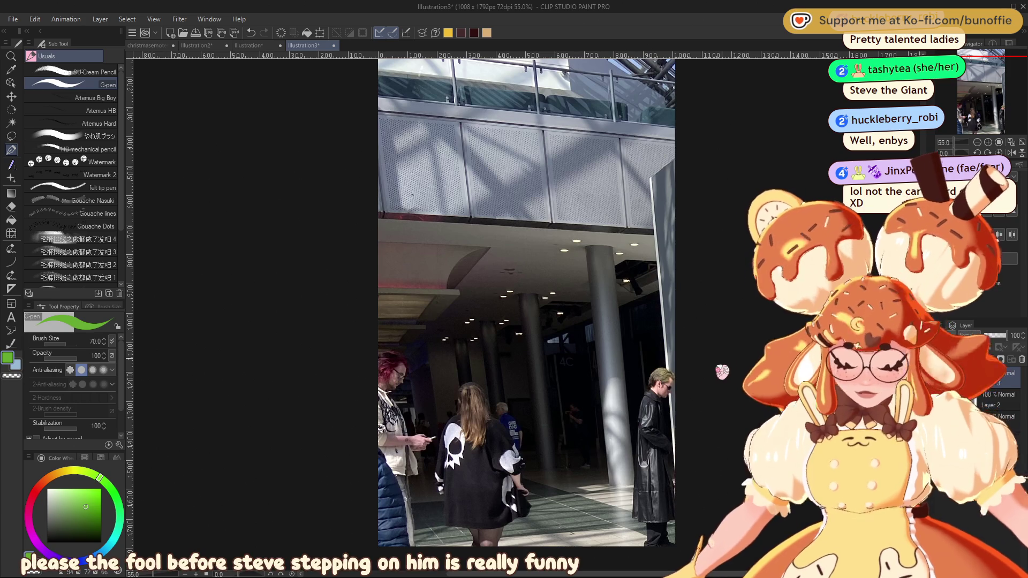
Step: Paste the storefront photo and scale it to about 52% so it fills the canvas
key(ctrl+t)
scroll(657, 382, down, 2)
scroll(657, 382, down, 1)
key(ctrl+v)
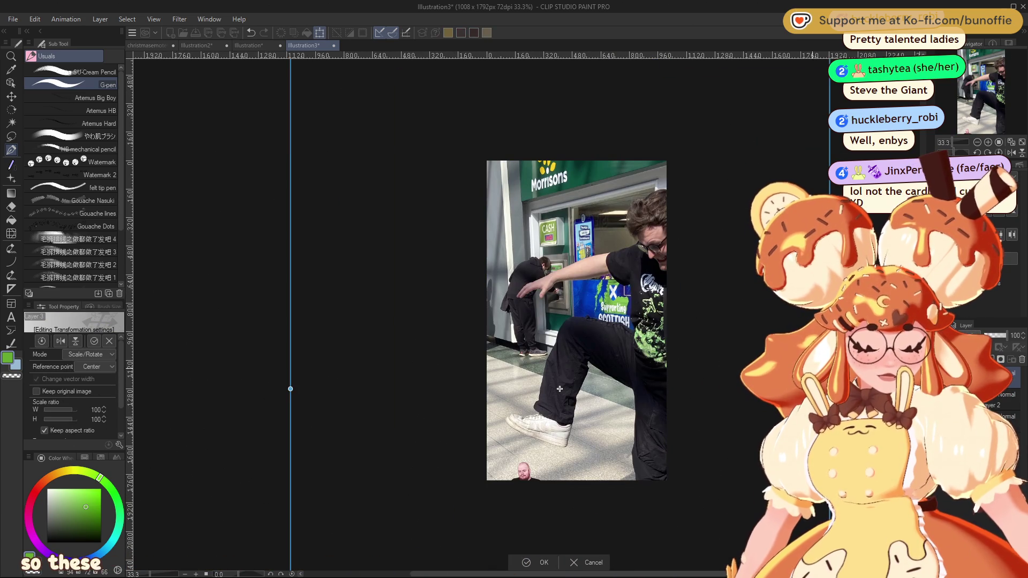
drag(829, 389, 523, 385)
drag(465, 470, 633, 406)
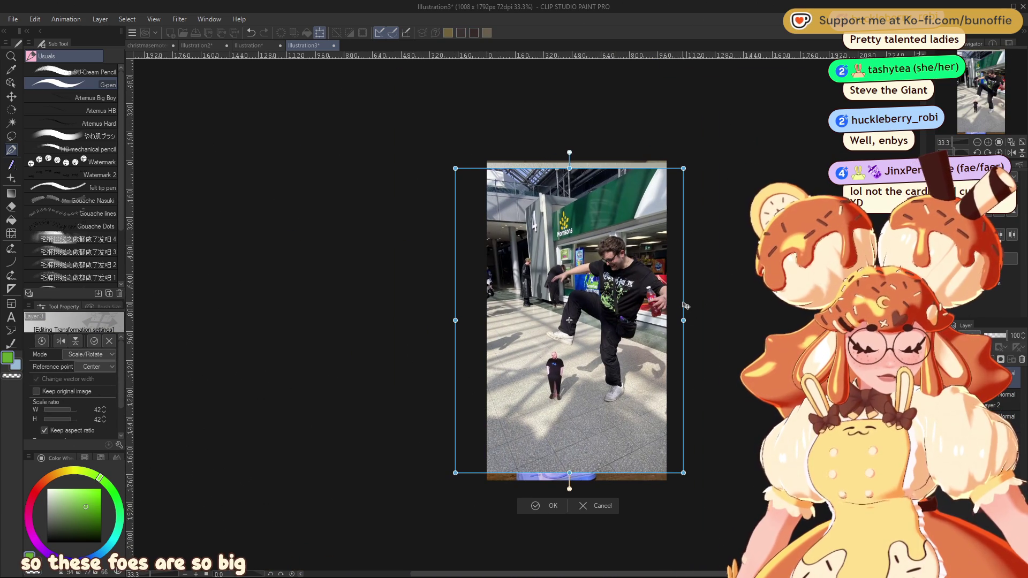
drag(691, 318, 717, 318)
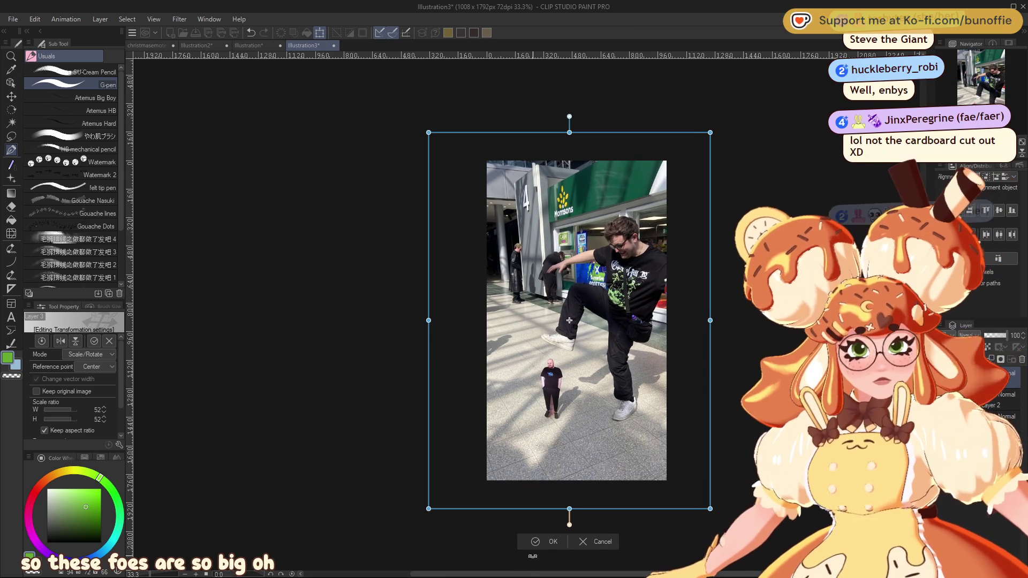
key(Return)
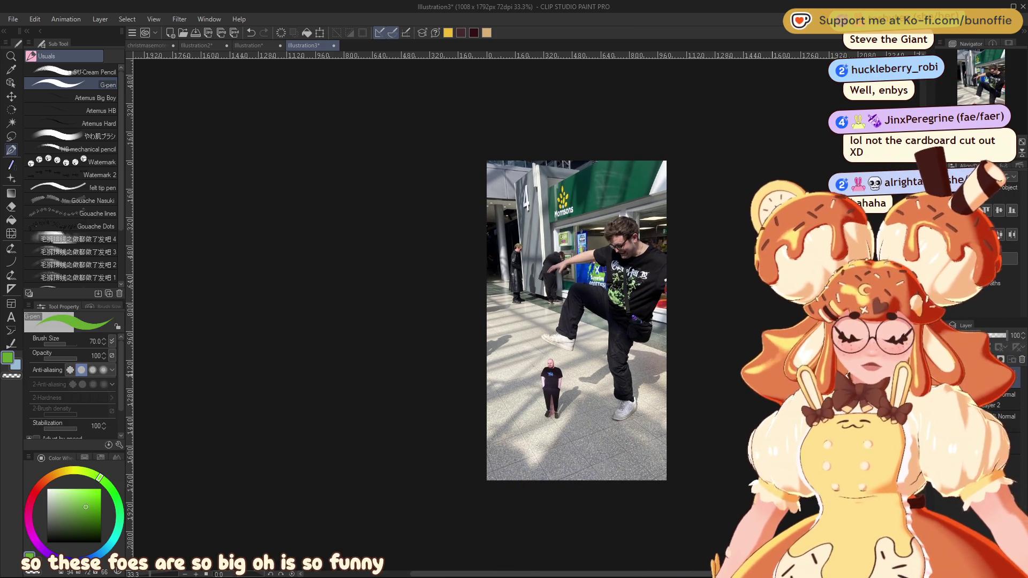
Step: Zoom and pan the view to frame the whole shopping-centre photo
scroll(696, 322, up, 1)
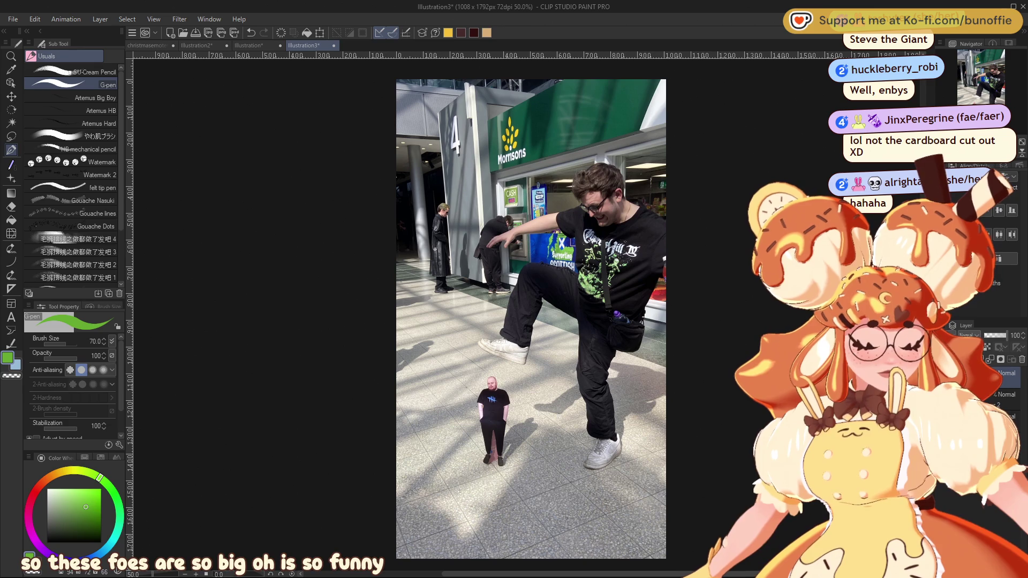
mouse_move(530, 321)
mouse_down()
mouse_move(486, 333)
mouse_move(460, 300)
mouse_move(461, 336)
mouse_up()
drag(488, 95, 489, 92)
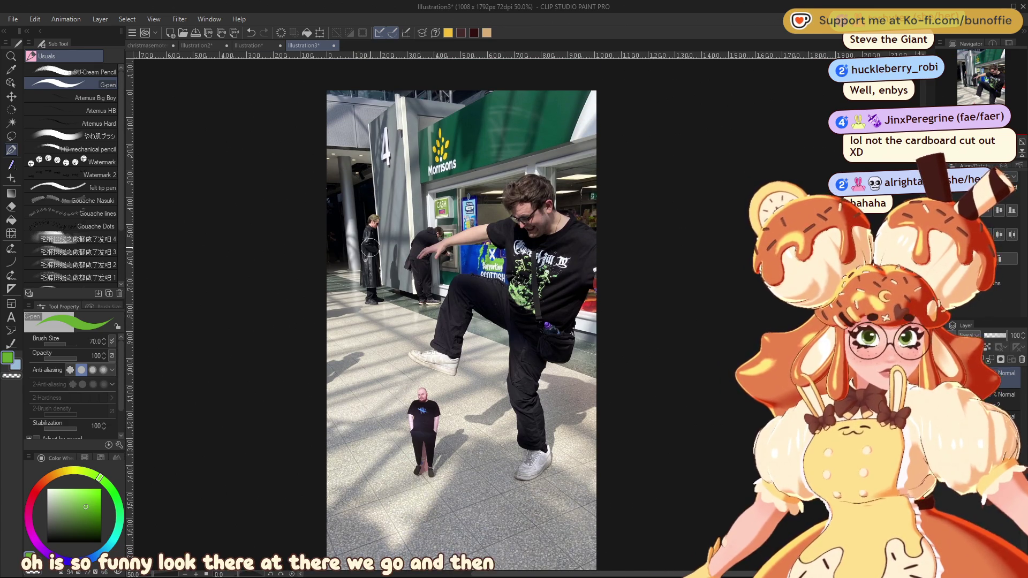
scroll(390, 220, up, 5)
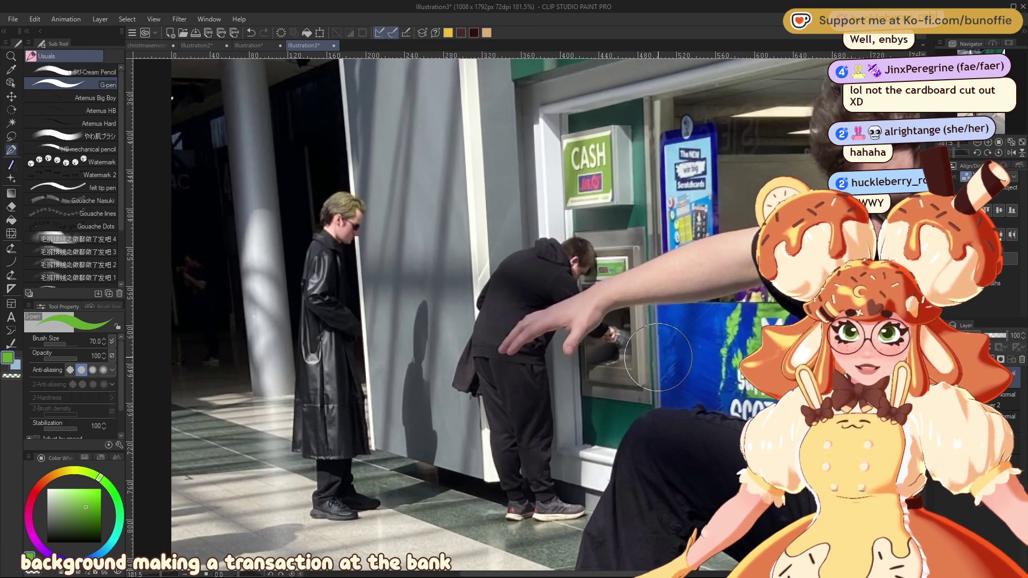
scroll(692, 338, down, 3)
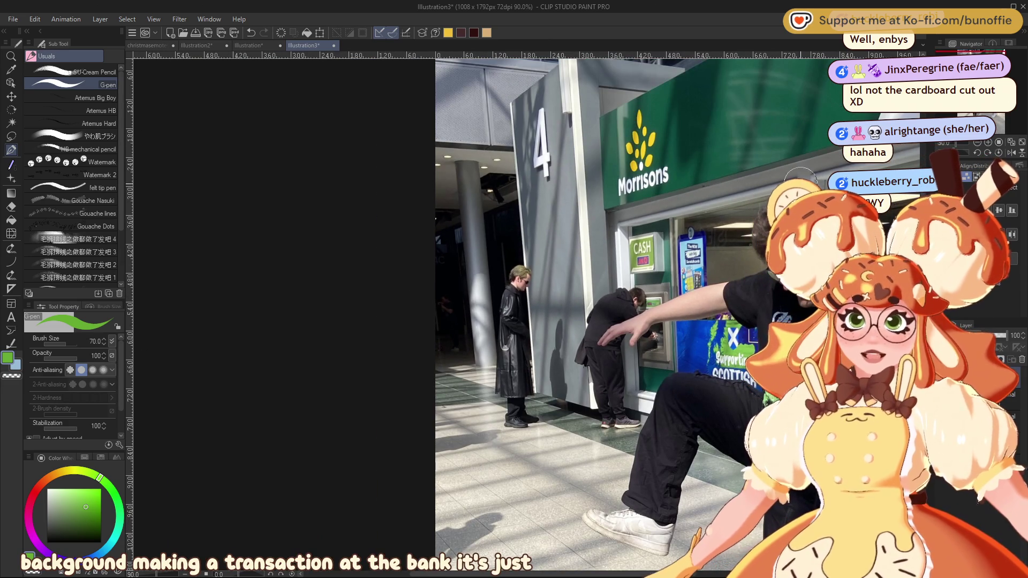
scroll(667, 291, down, 3)
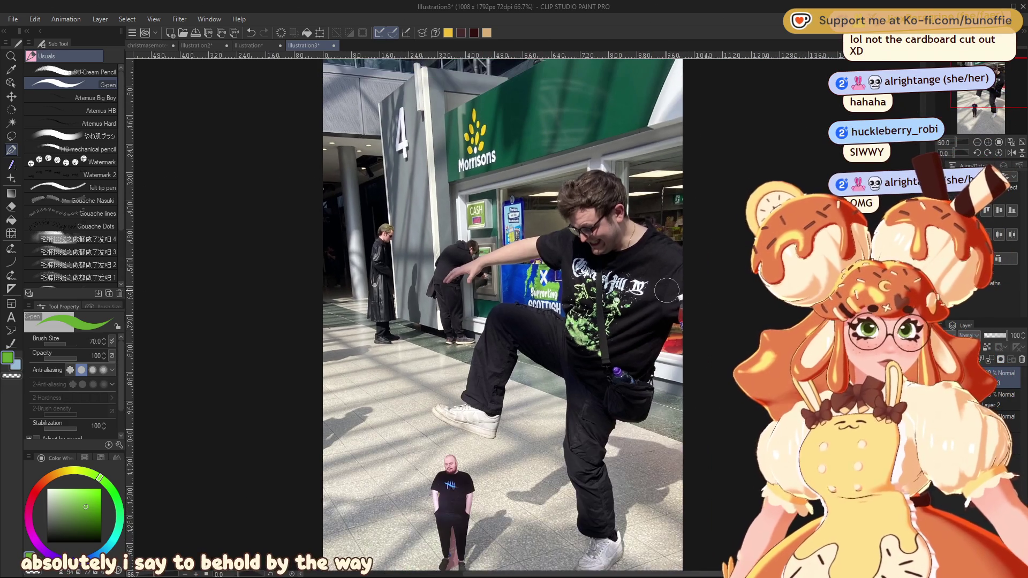
scroll(667, 291, down, 1)
drag(995, 120, 994, 106)
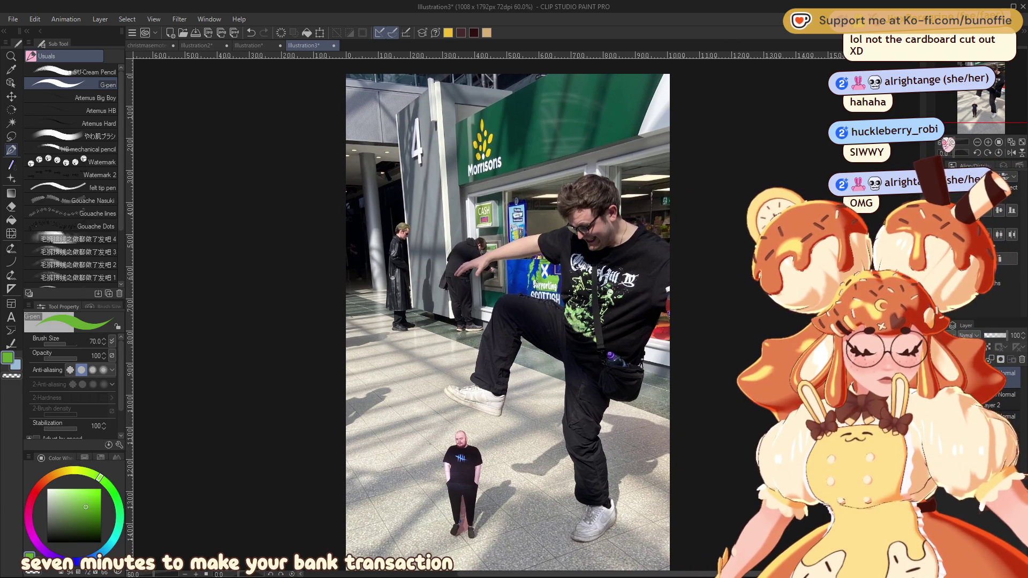
drag(988, 91, 992, 90)
scroll(748, 304, down, 1)
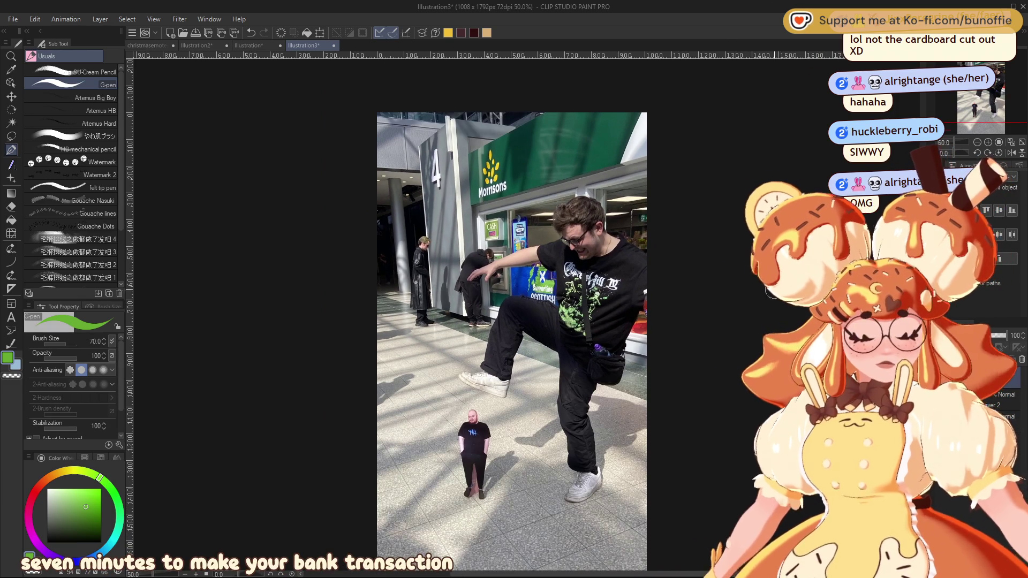
scroll(640, 273, up, 1)
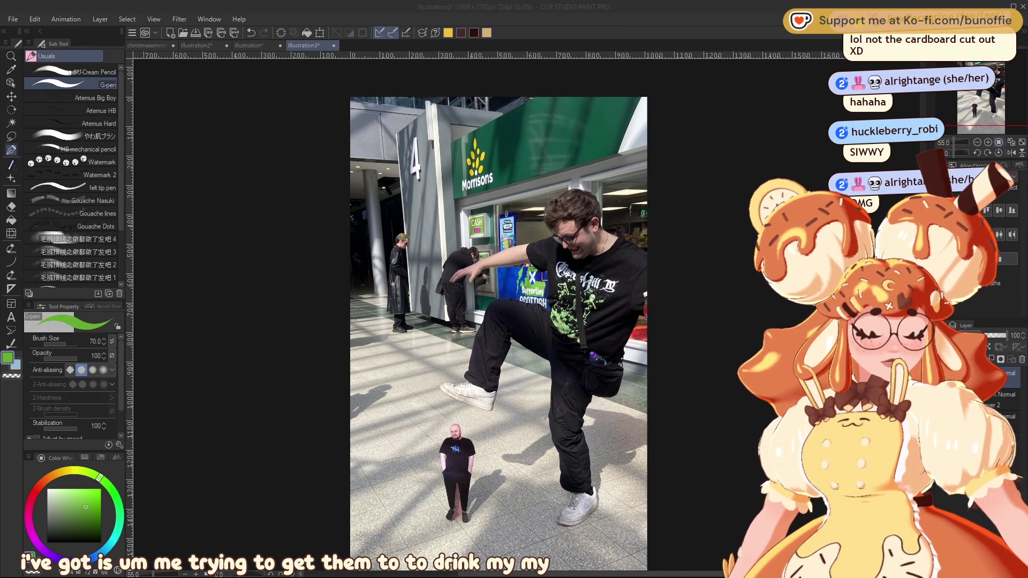
drag(988, 65, 999, 70)
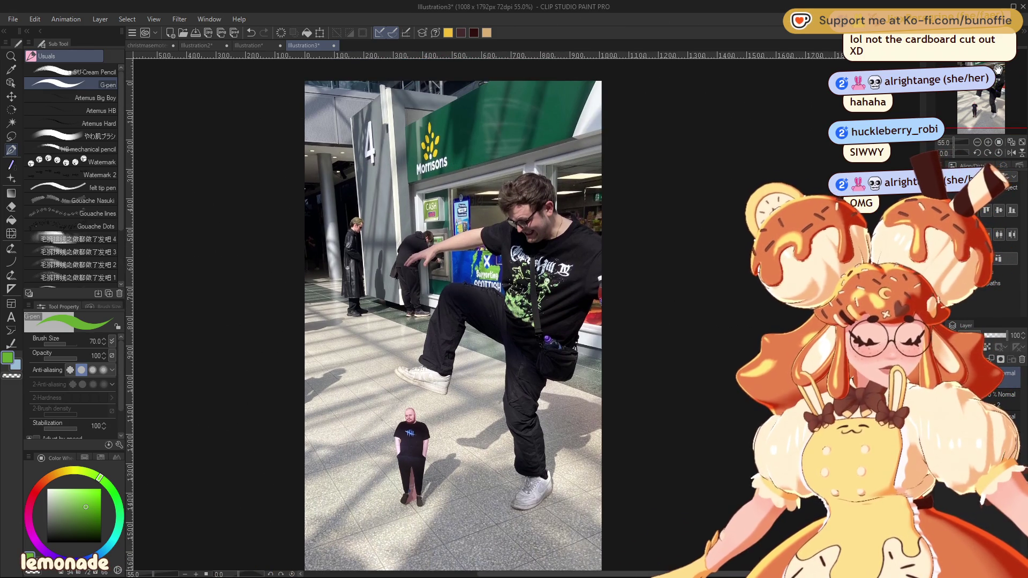
Step: Paste another photo and shrink it to about 35%
key(ctrl+v)
key(ctrl+t)
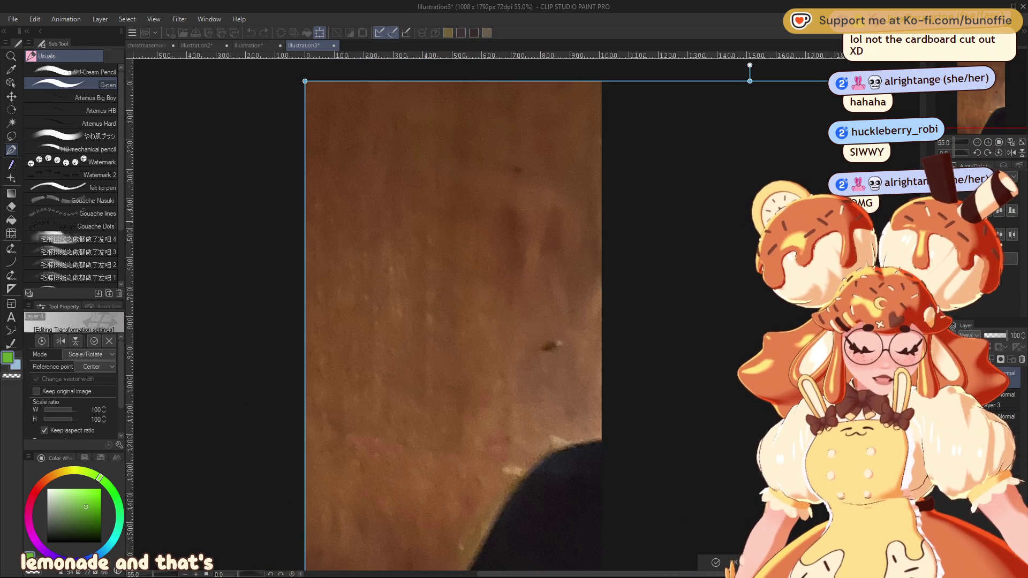
scroll(729, 266, down, 3)
scroll(729, 266, down, 1)
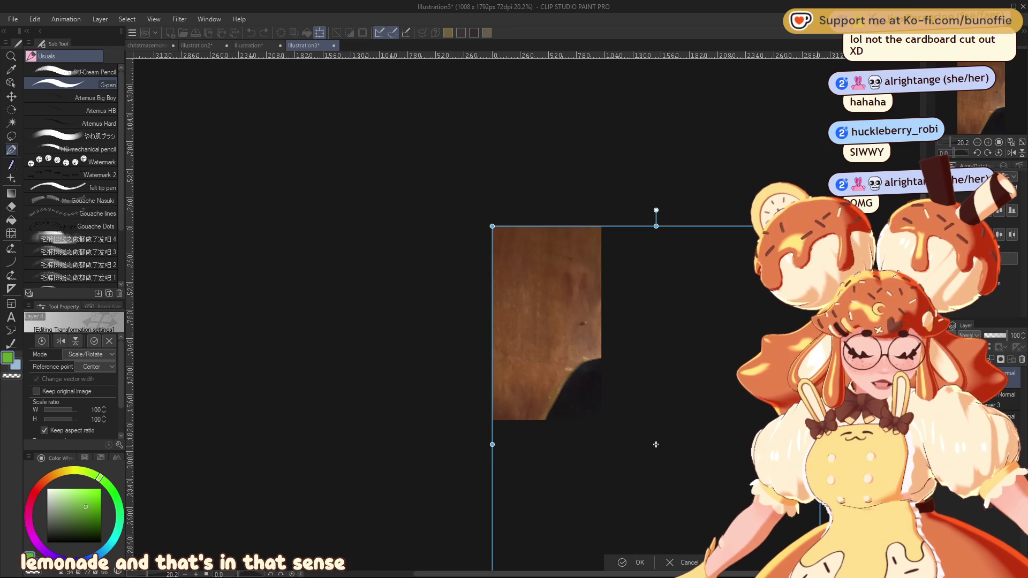
drag(721, 444, 626, 445)
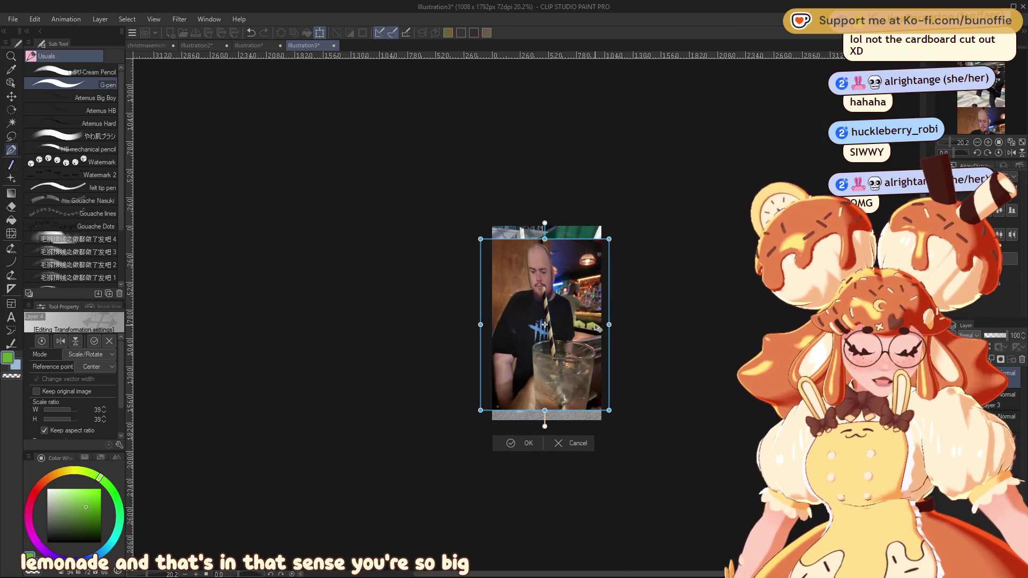
click(518, 446)
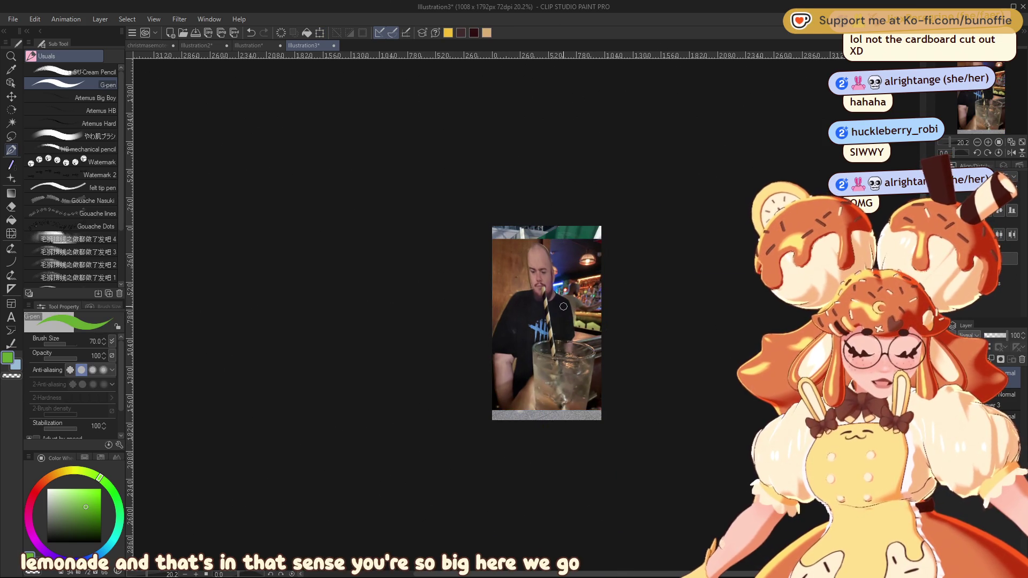
Step: Hide the canvas rulers and paste the bar photo of the man with a drink
scroll(563, 274, up, 3)
scroll(563, 274, up, 1)
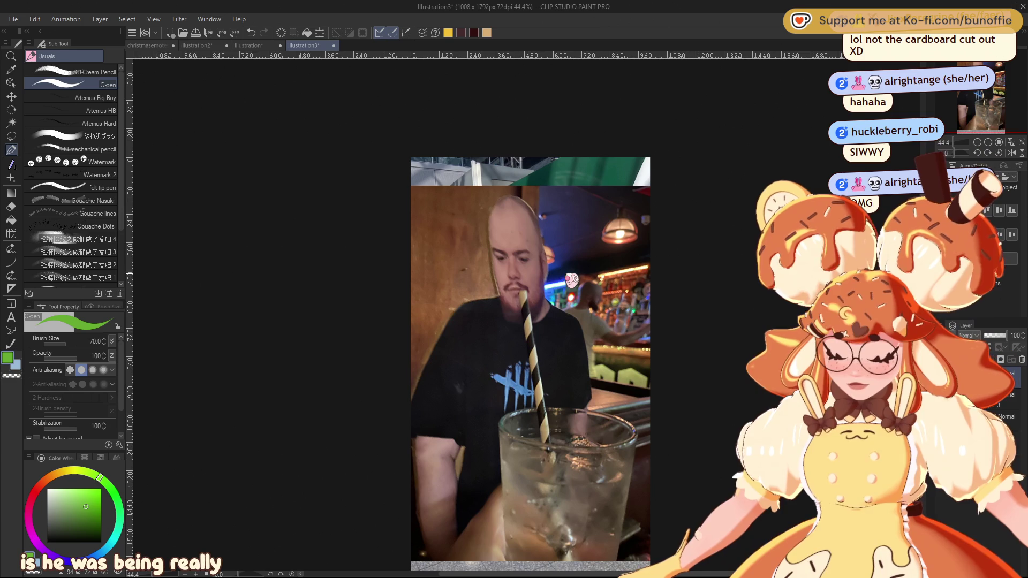
key(ctrl+r)
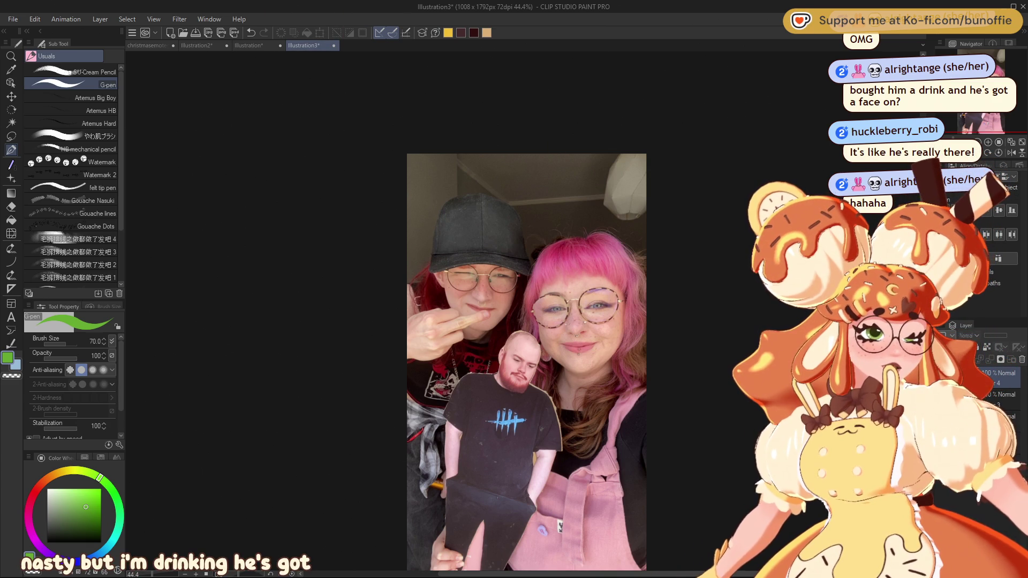
key(ctrl+v)
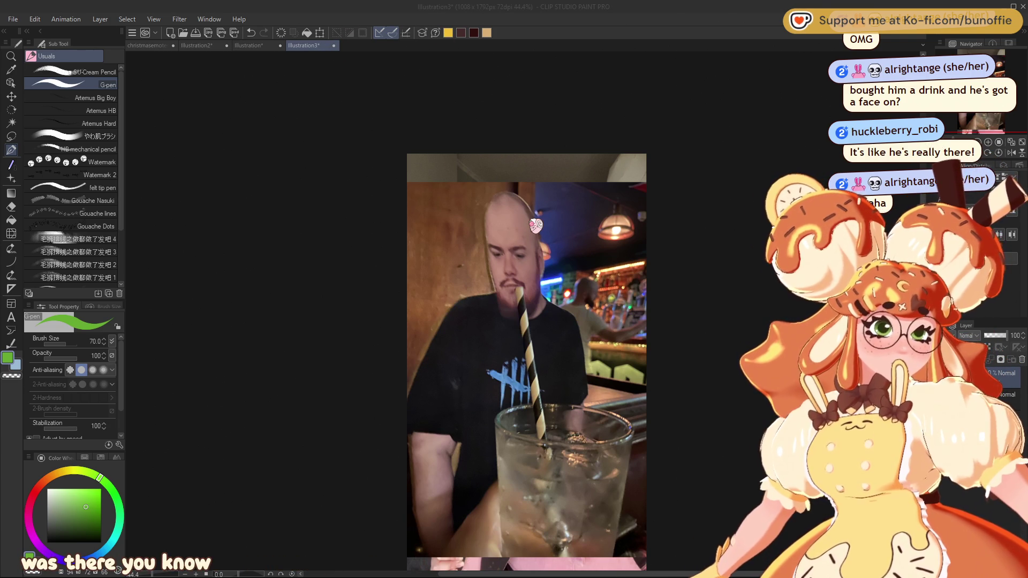
Step: Close the Illustration3 photo document and return to the christmasemotes sheet
key(ctrl+w)
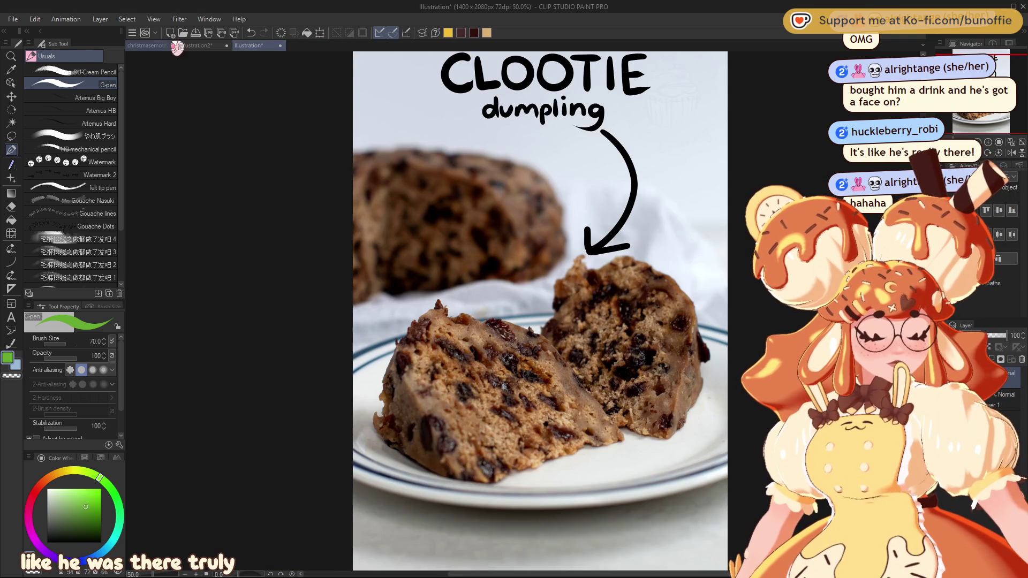
click(156, 47)
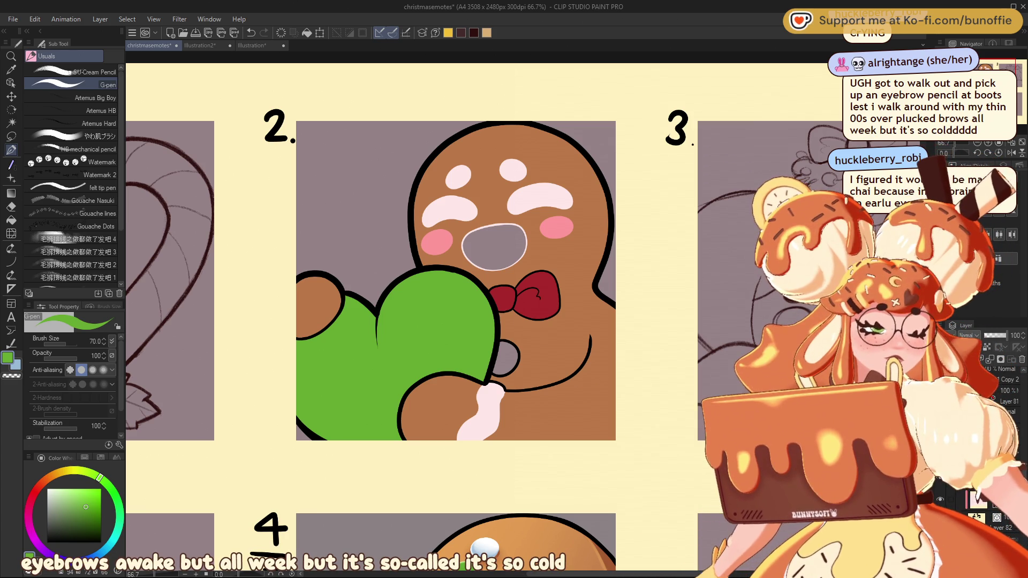
scroll(482, 268, right, 2)
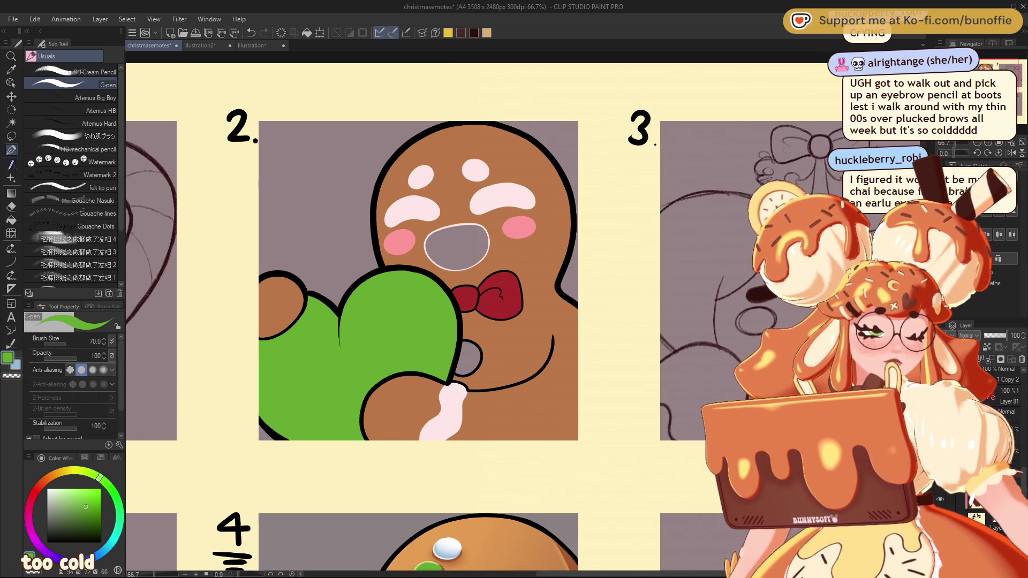
Step: Paint the gap between the green heart and the gingerbread body light blue, removing the overshoot
scroll(482, 268, up, 1)
scroll(482, 268, left, 2)
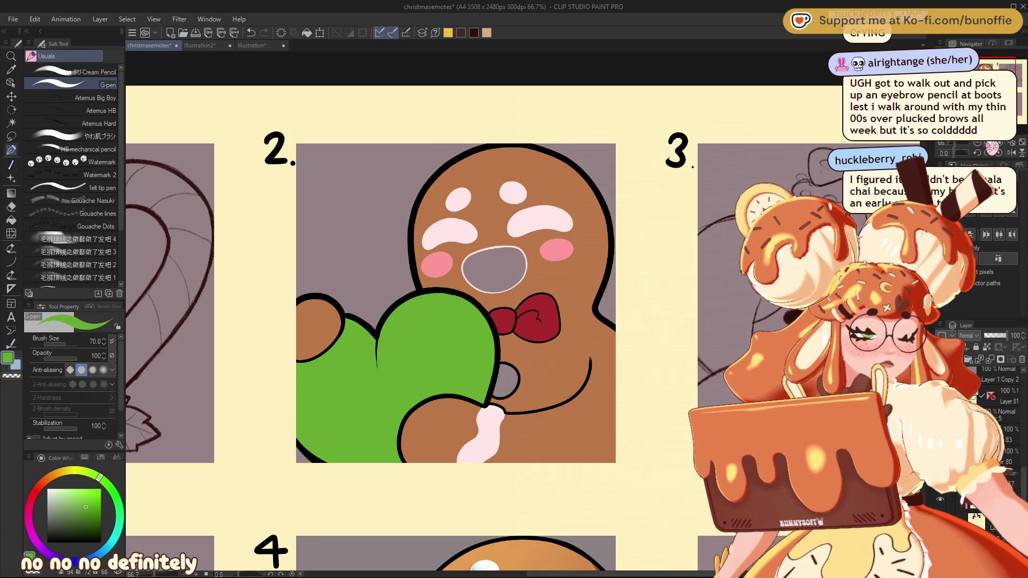
key(ctrl+alt+0)
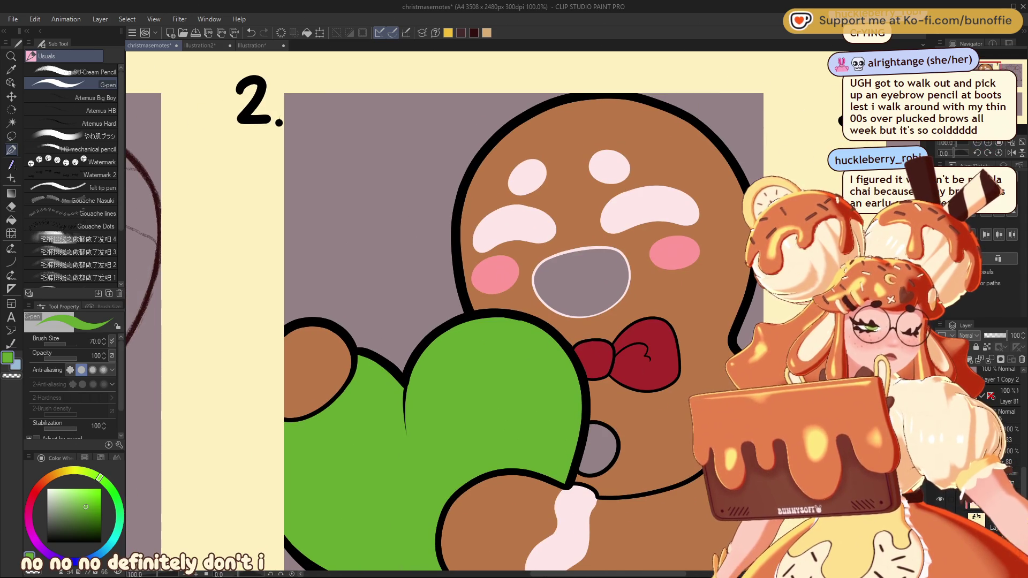
key(ctrl+minus)
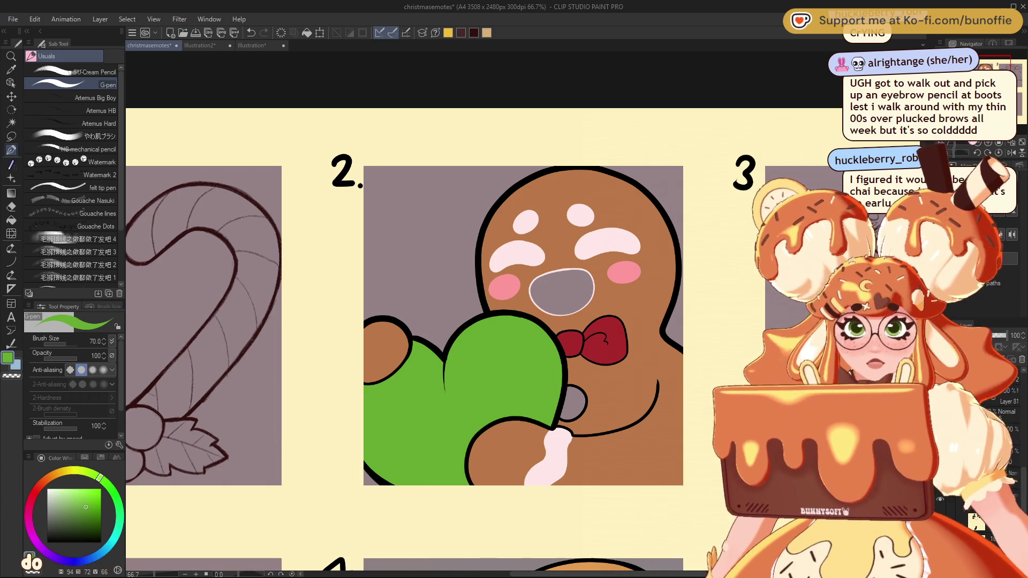
drag(482, 321, 431, 299)
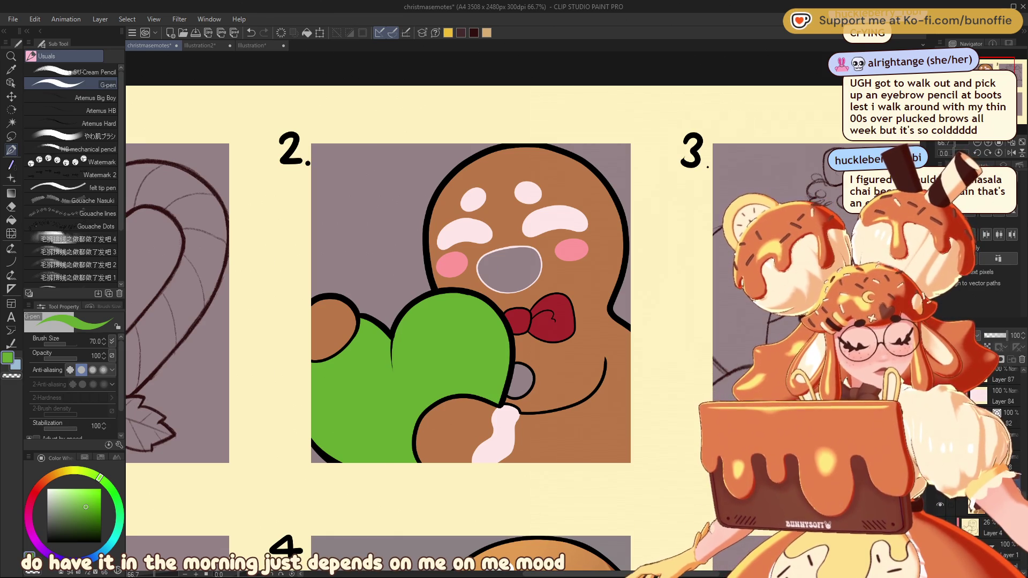
key(x)
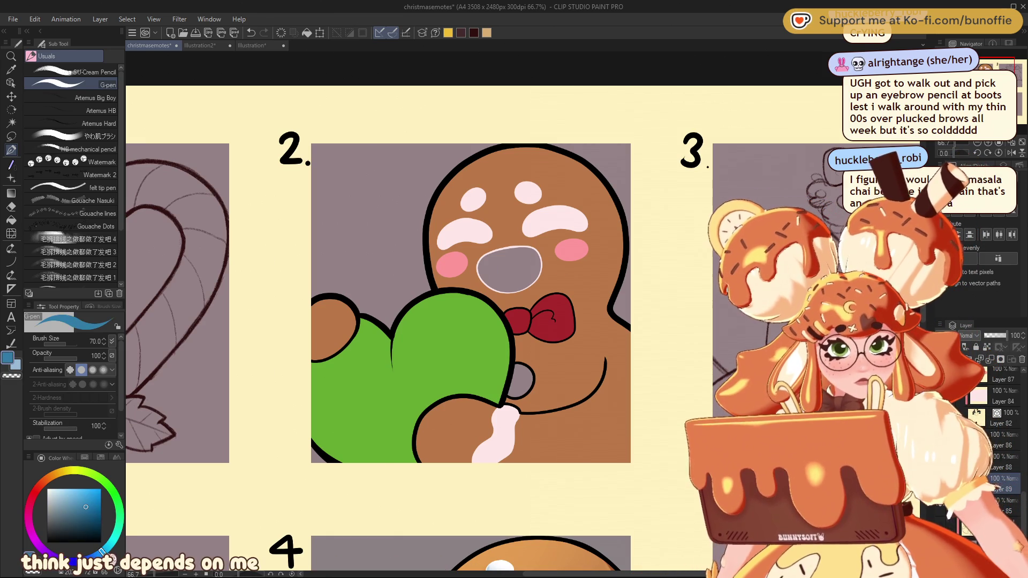
click(89, 495)
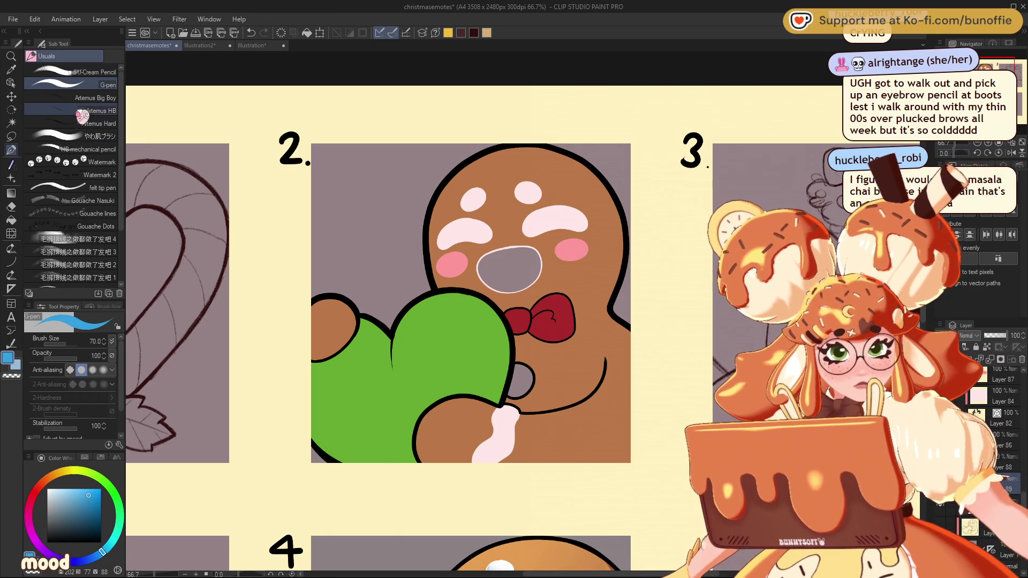
mouse_move(518, 372)
mouse_down()
mouse_move(528, 375)
mouse_move(517, 388)
mouse_move(524, 382)
mouse_up()
key(ctrl+z)
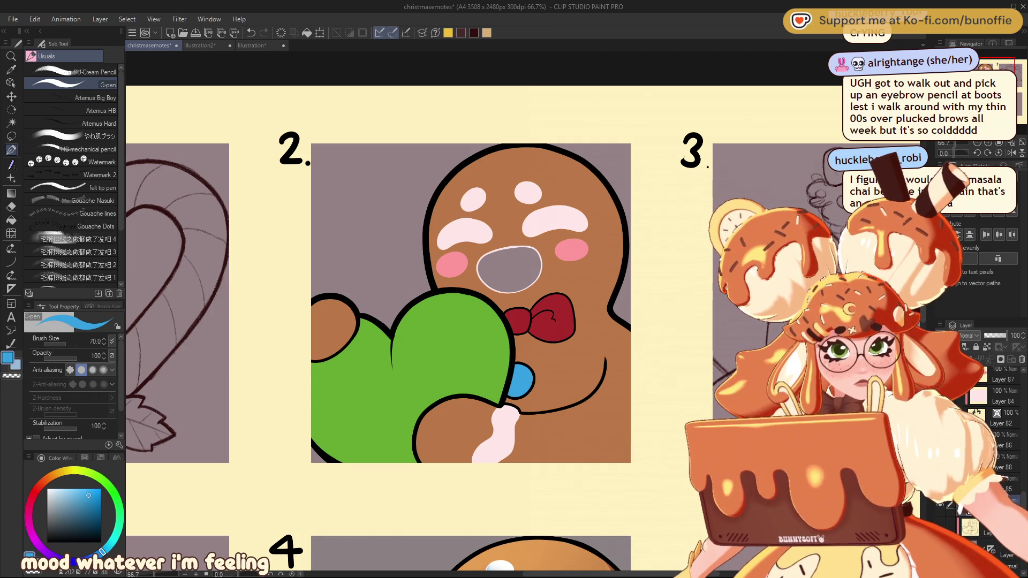
Step: Zoom out over the whole sheet, zoom back in on the gingerbread, and select red-pink
key(ctrl+minus)
key(ctrl+minus)
key(ctrl+minus)
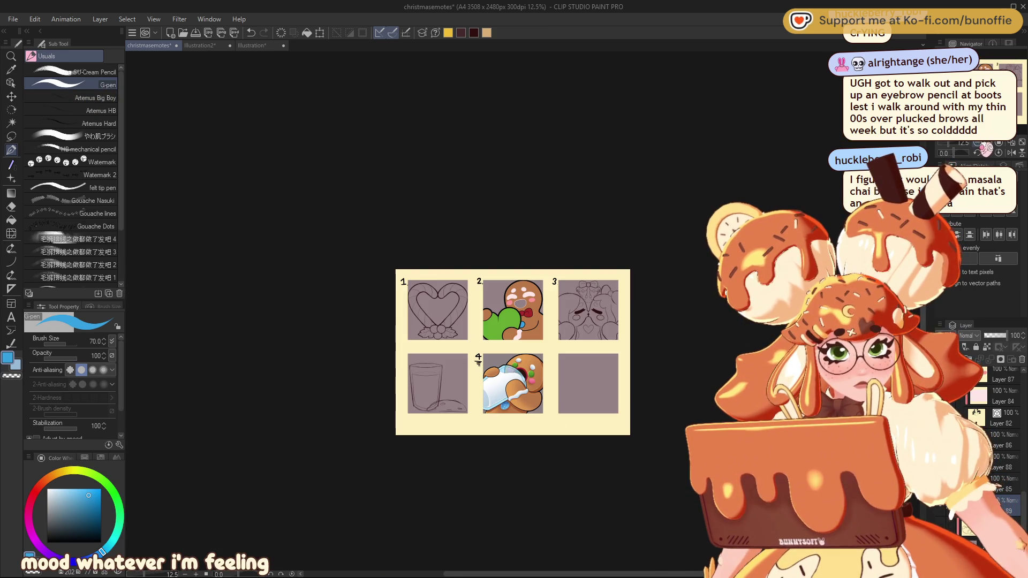
key(ctrl+plus)
key(ctrl+plus)
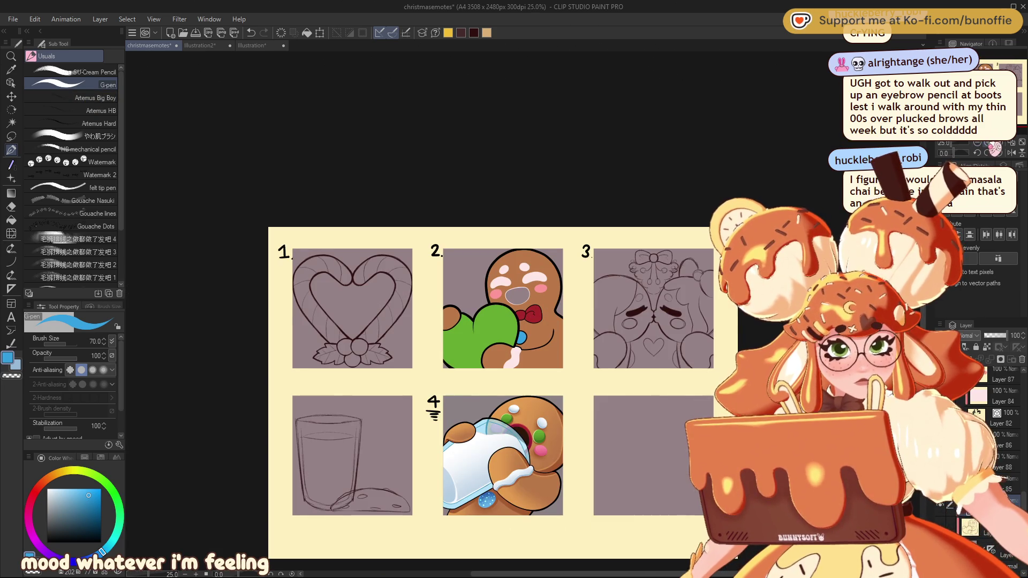
key(ctrl+minus)
key(ctrl+minus)
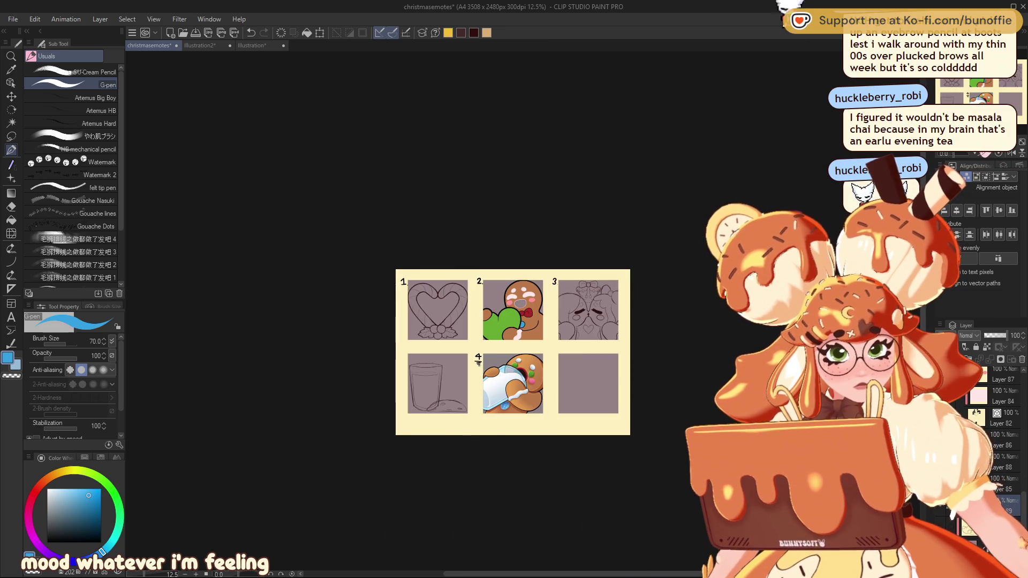
key(ctrl+minus)
key(ctrl+minus)
key(ctrl+plus)
key(ctrl+plus)
key(ctrl+plus)
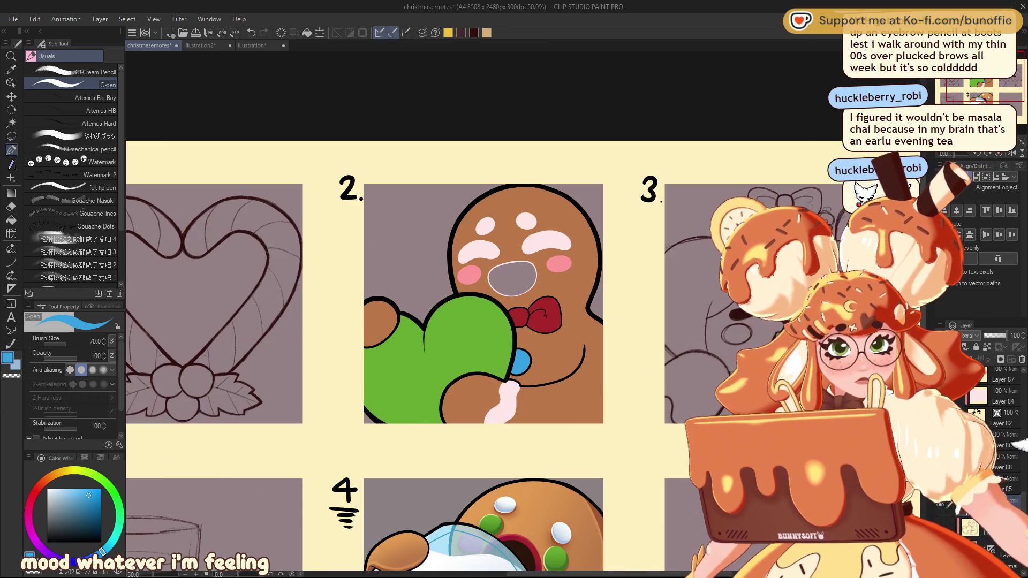
key(ctrl+plus)
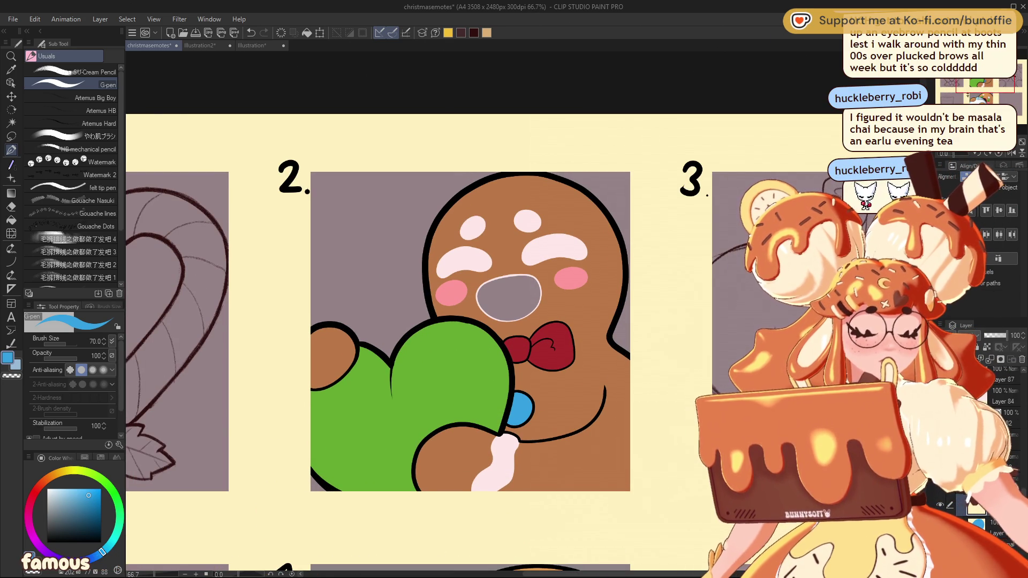
click(31, 499)
Step: Fill the gingerbread man's open mouth with dark red-pink
click(81, 501)
mouse_move(535, 279)
mouse_down()
mouse_move(485, 307)
mouse_move(539, 284)
mouse_move(520, 314)
mouse_up()
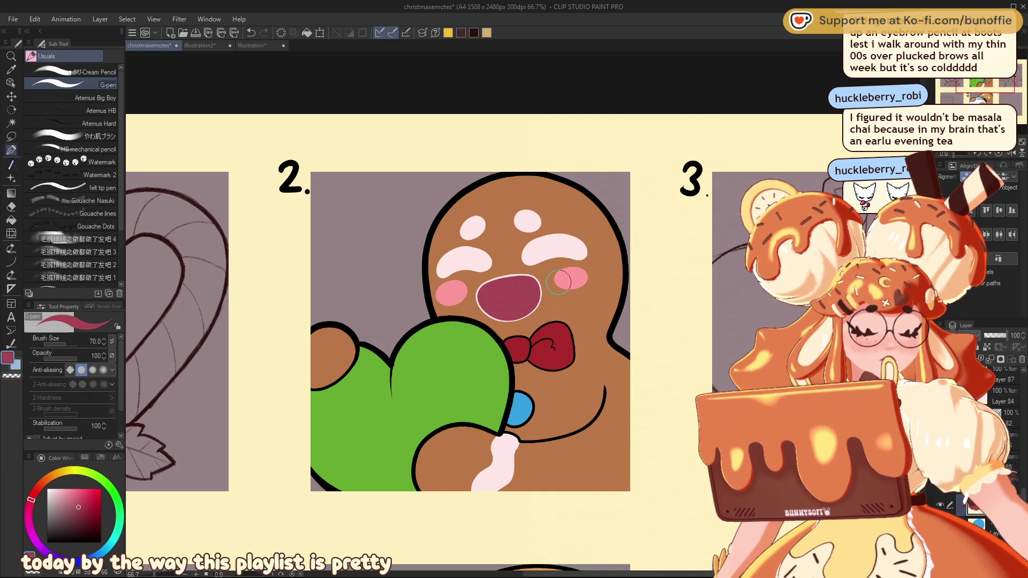
scroll(518, 334, down, 10)
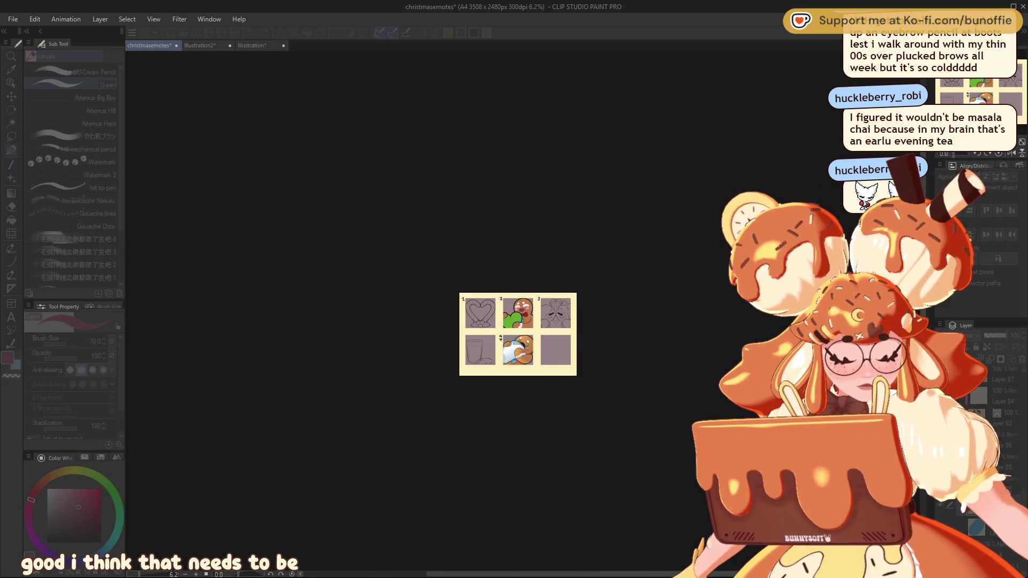
scroll(523, 311, up, 8)
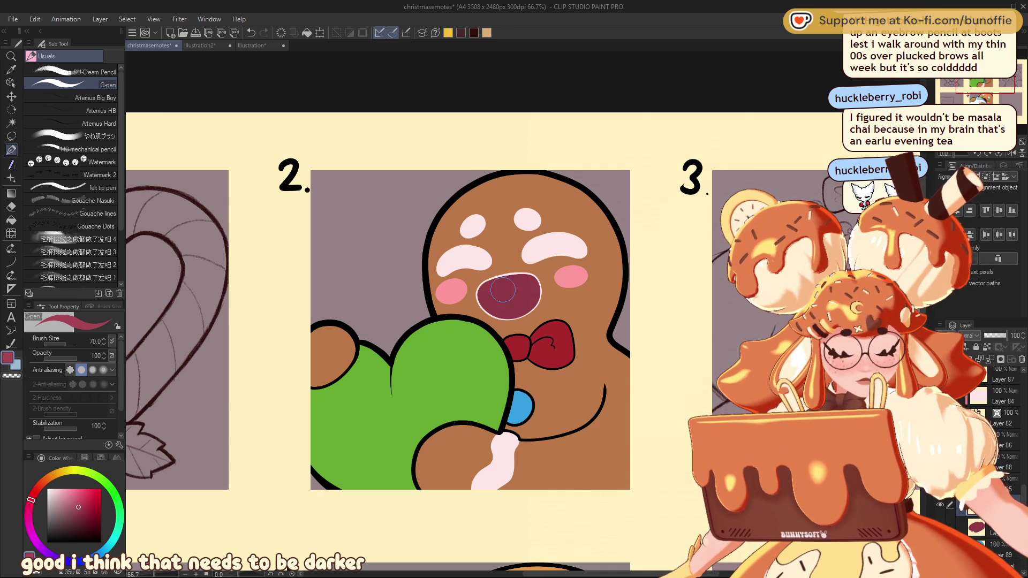
Step: Paint a lighter pink tongue area inside the mouth
click(77, 504)
click(74, 500)
mouse_move(545, 287)
mouse_down()
mouse_move(501, 305)
mouse_move(485, 326)
mouse_move(523, 300)
mouse_up()
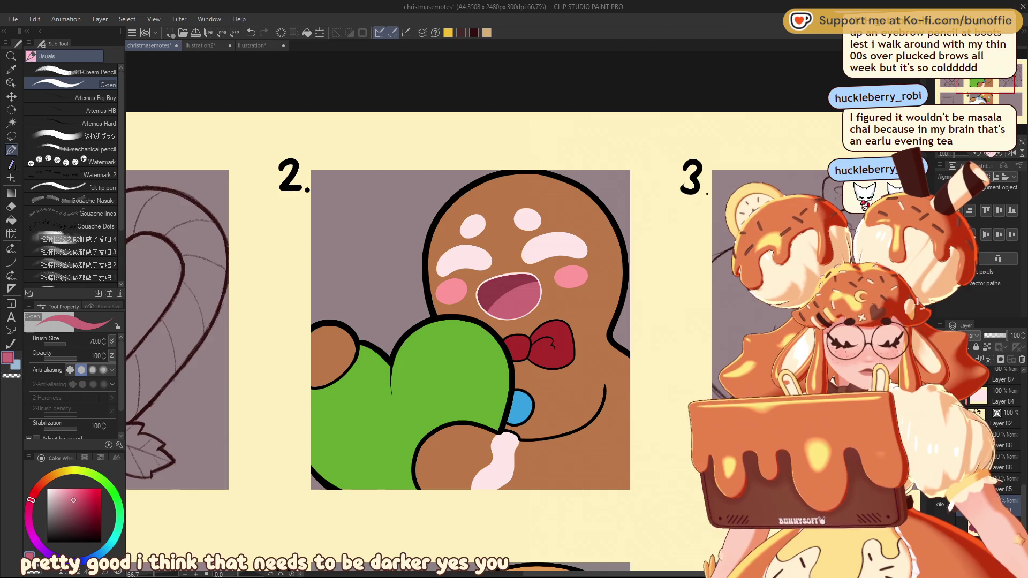
scroll(522, 318, down, 10)
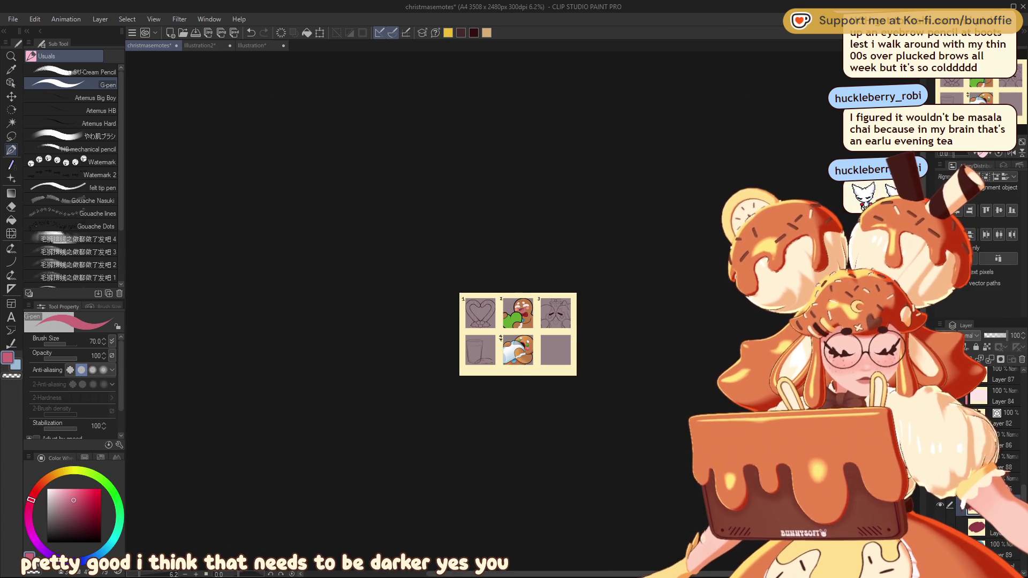
scroll(520, 307, up, 10)
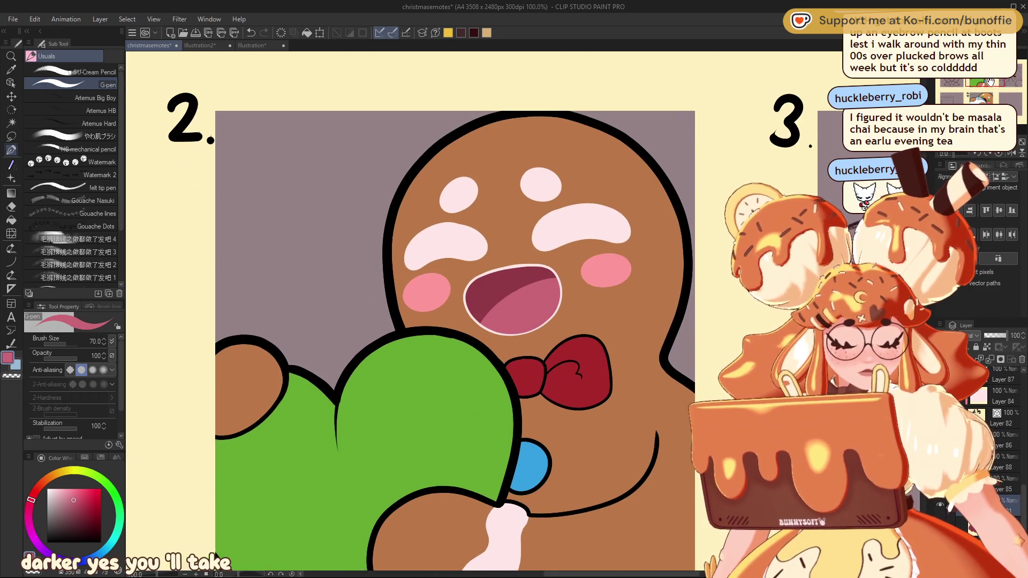
scroll(423, 321, down, 10)
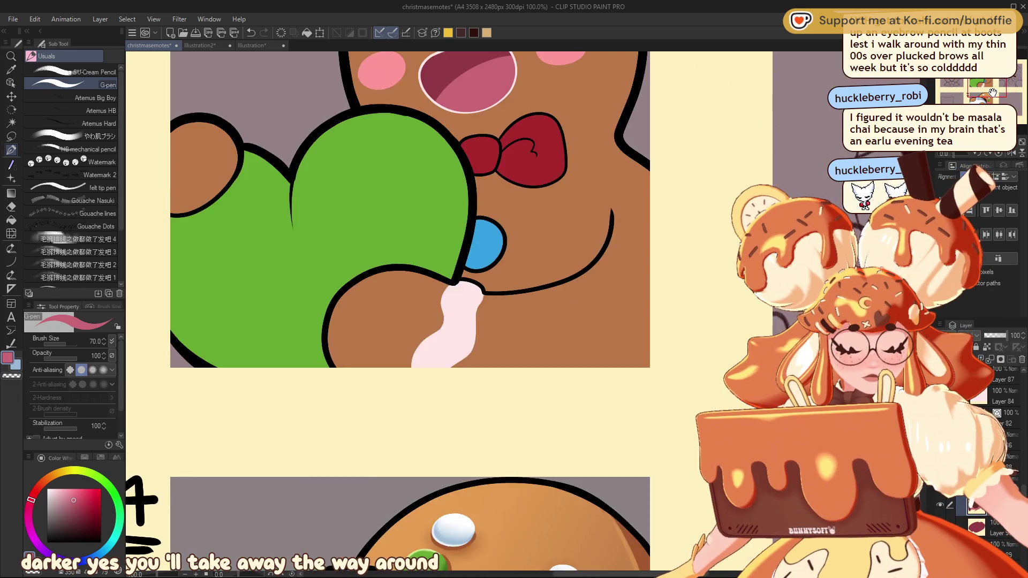
drag(986, 100, 988, 81)
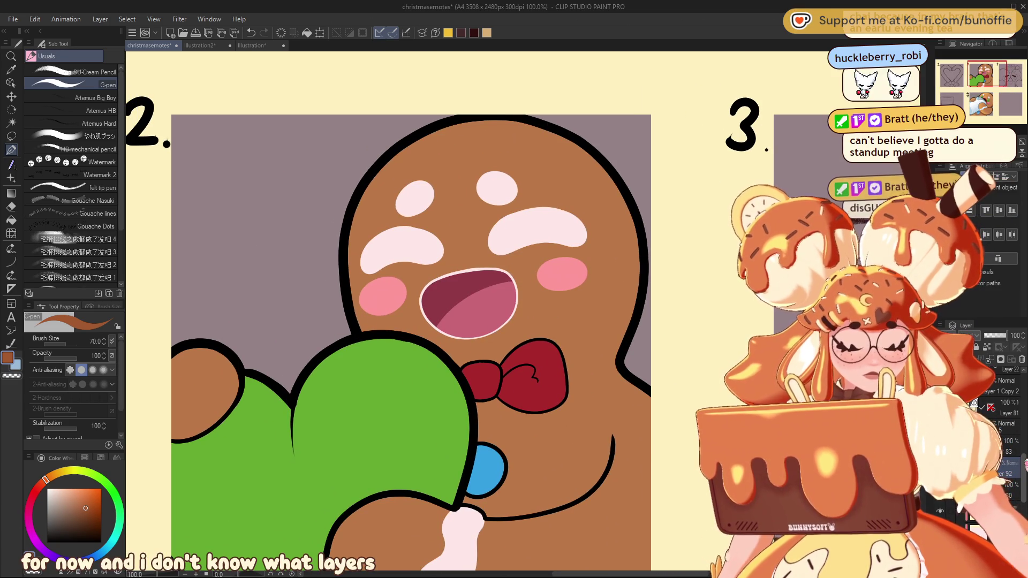
Step: Recolour the mouth's white outline brown on the mouth outline layer
scroll(1006, 429, down, 4)
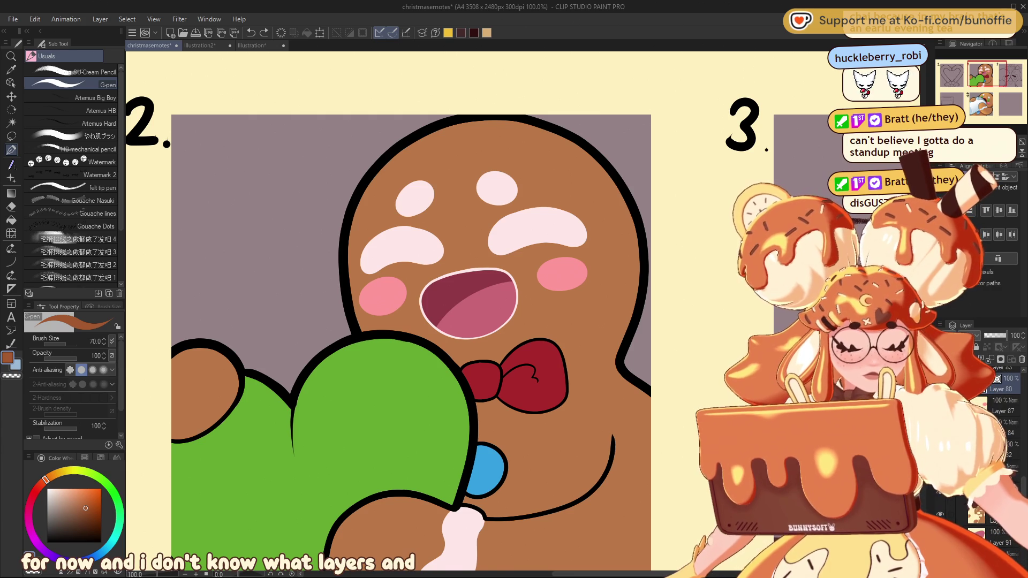
click(1007, 450)
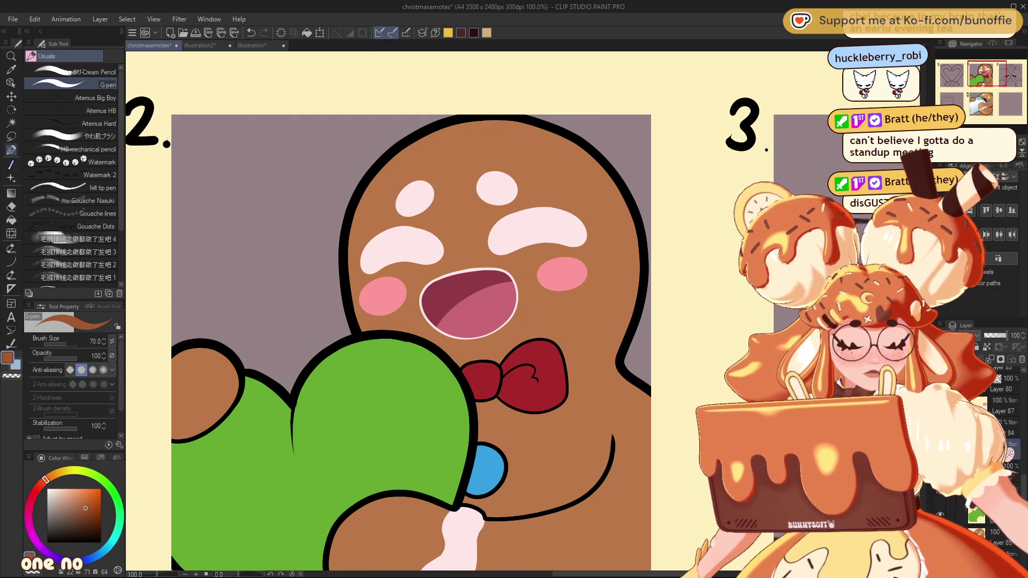
drag(511, 316, 428, 311)
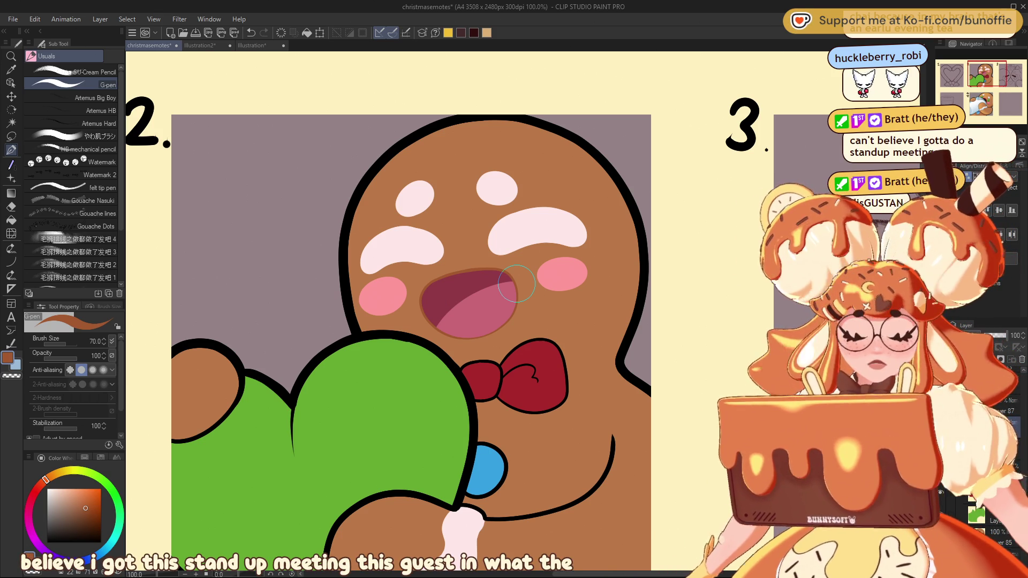
Step: Stroke dark brown shading down the right edge of the gingerbread's head
key(ctrl+minus)
key(ctrl+minus)
key(ctrl+minus)
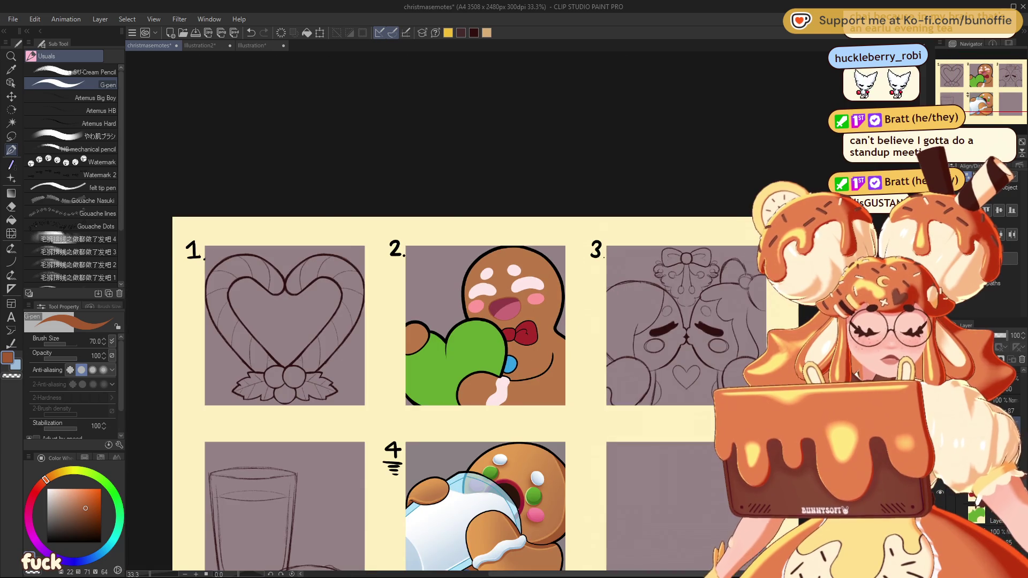
key(ctrl+plus)
key(ctrl+plus)
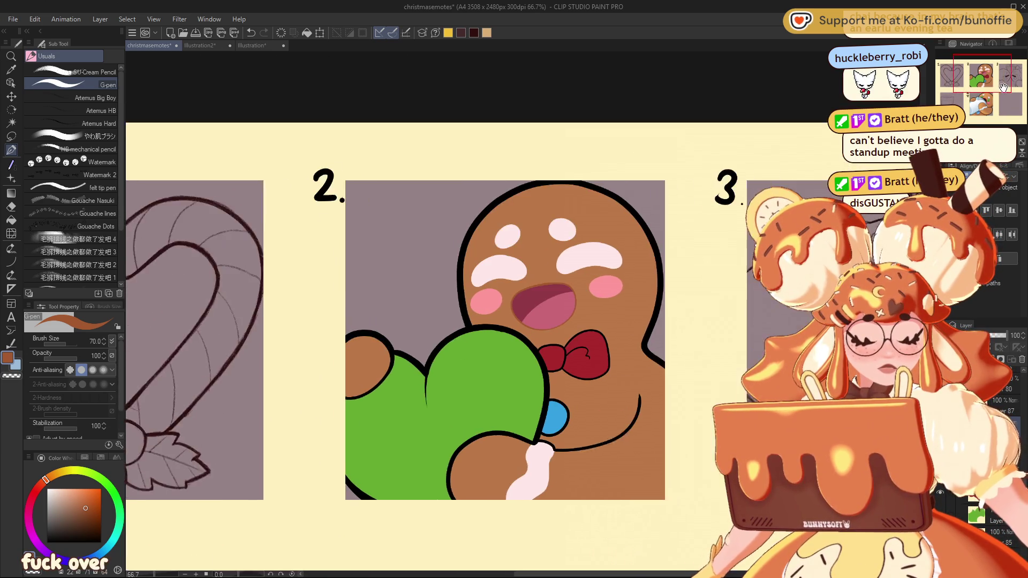
scroll(424, 311, left, 5)
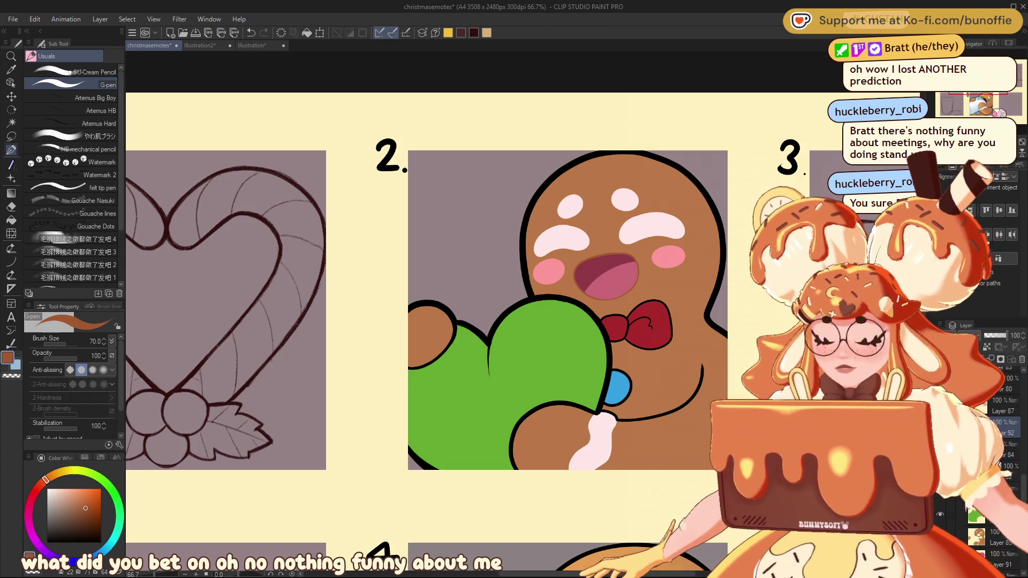
mouse_move(535, 321)
mouse_down()
mouse_move(421, 359)
mouse_move(341, 327)
mouse_move(293, 361)
mouse_move(303, 351)
mouse_move(332, 359)
mouse_move(295, 351)
mouse_move(403, 343)
mouse_move(386, 328)
mouse_up()
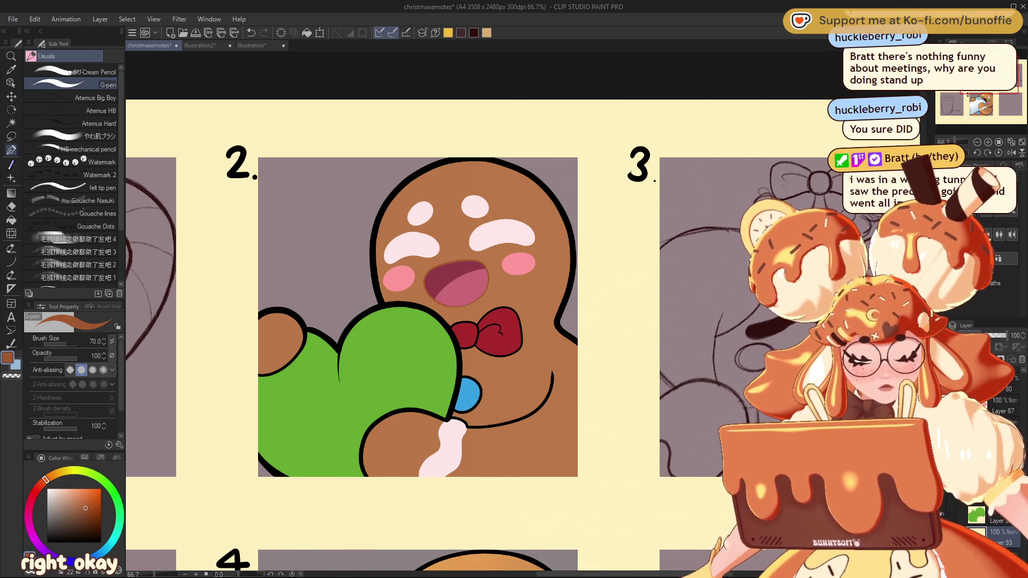
mouse_move(508, 164)
mouse_down()
mouse_move(542, 188)
mouse_move(557, 225)
mouse_move(558, 333)
mouse_up()
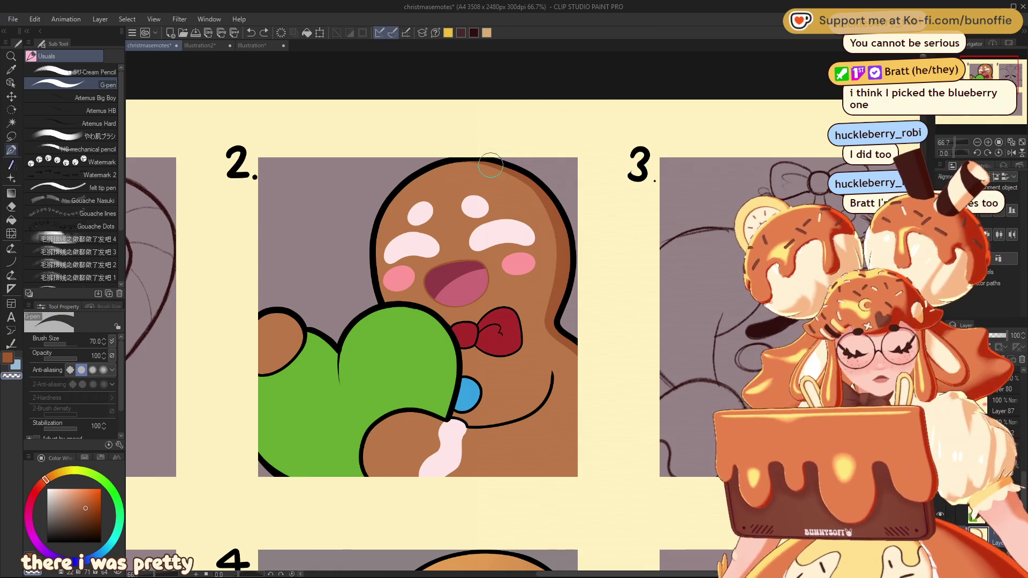
mouse_move(469, 164)
mouse_down()
mouse_move(517, 179)
mouse_move(552, 219)
mouse_move(557, 311)
mouse_up()
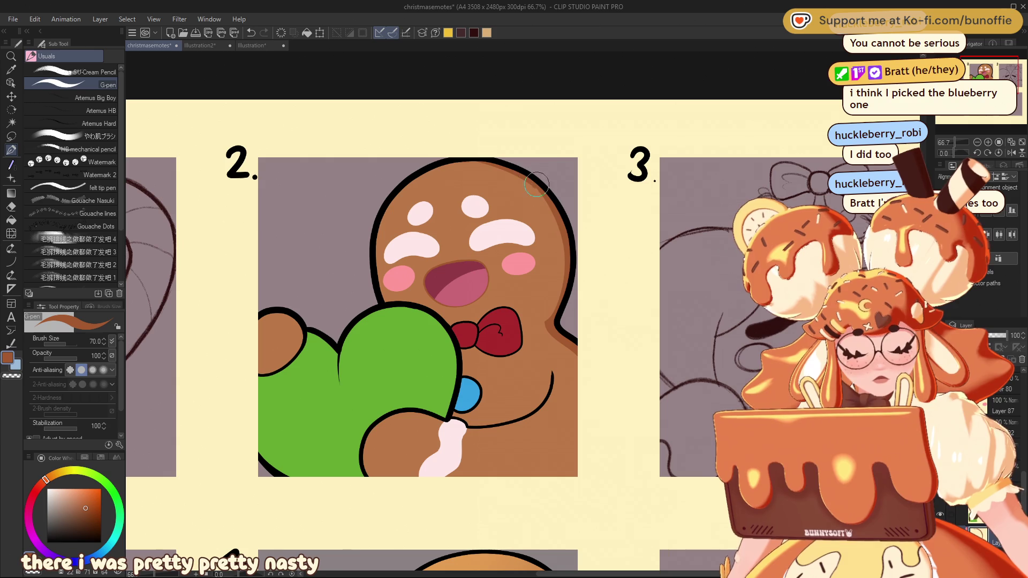
Step: Rework the head's right-edge shading, softening it with transparent colour
drag(562, 232, 555, 316)
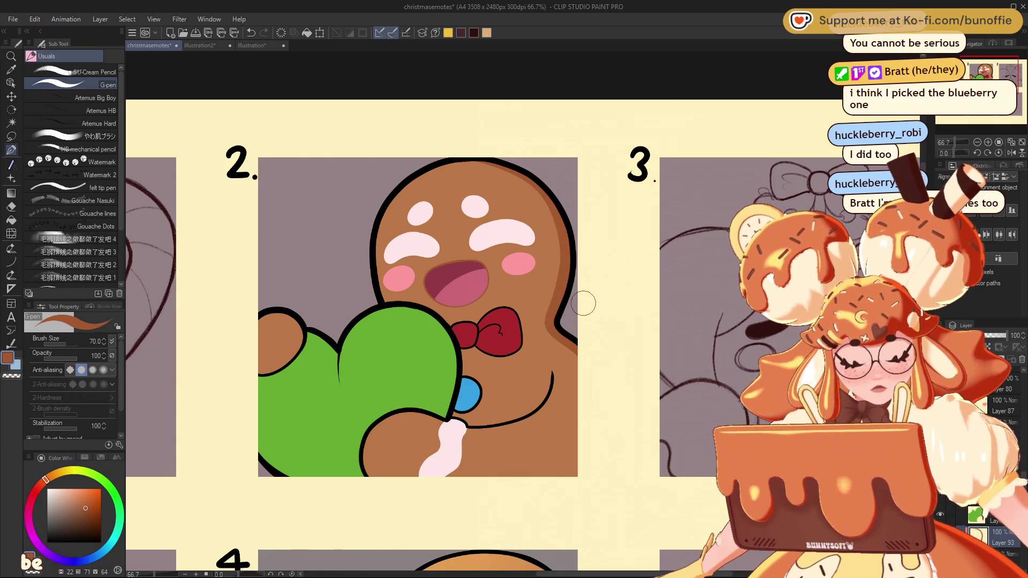
key(c)
mouse_move(535, 199)
mouse_down()
mouse_move(557, 252)
mouse_move(541, 321)
mouse_up()
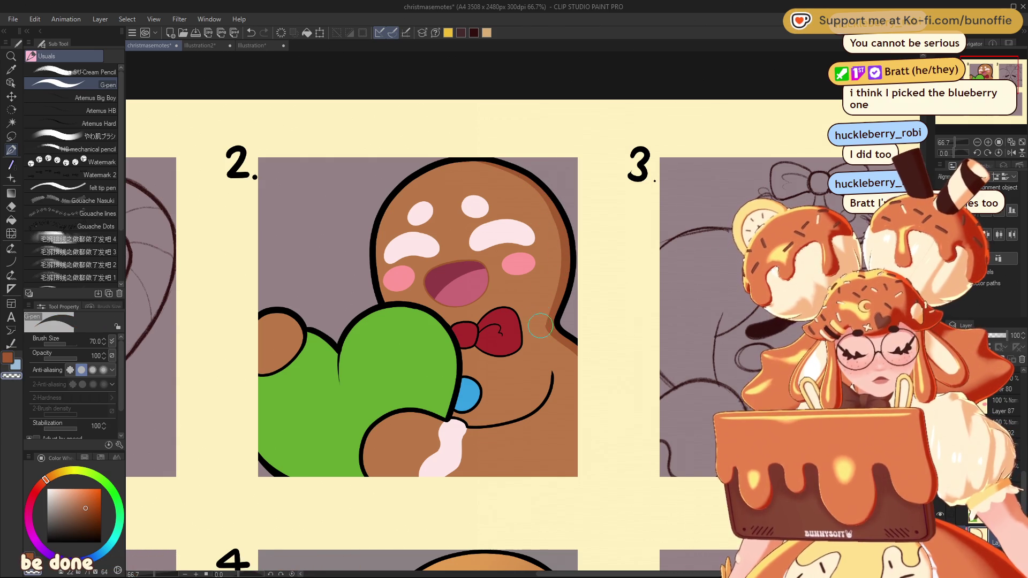
key(c)
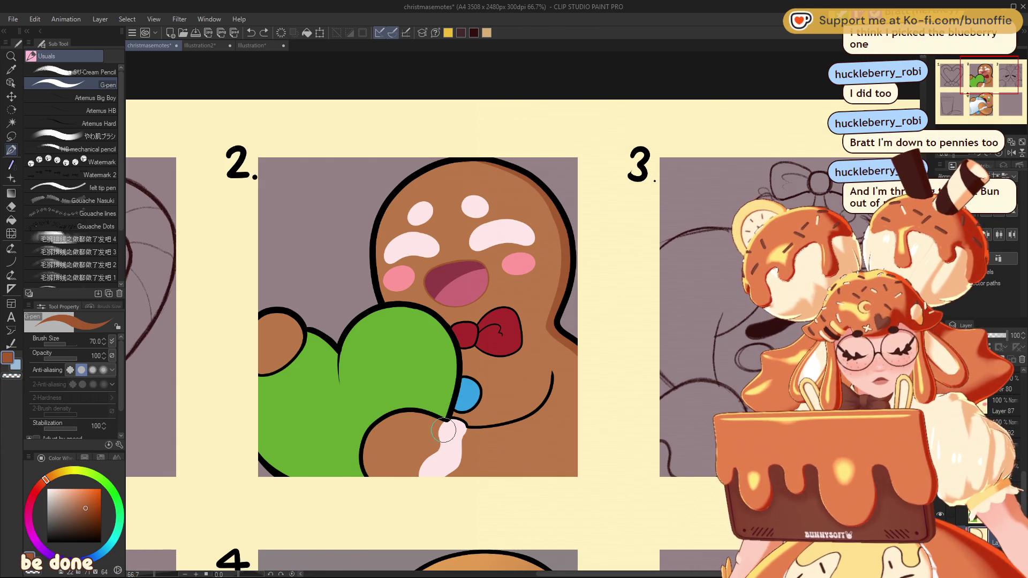
Step: Try shading the lower arm and trimming the pink icing below the heart, undoing both
mouse_move(385, 416)
mouse_down()
mouse_move(477, 428)
mouse_move(543, 411)
mouse_up()
key(ctrl+z)
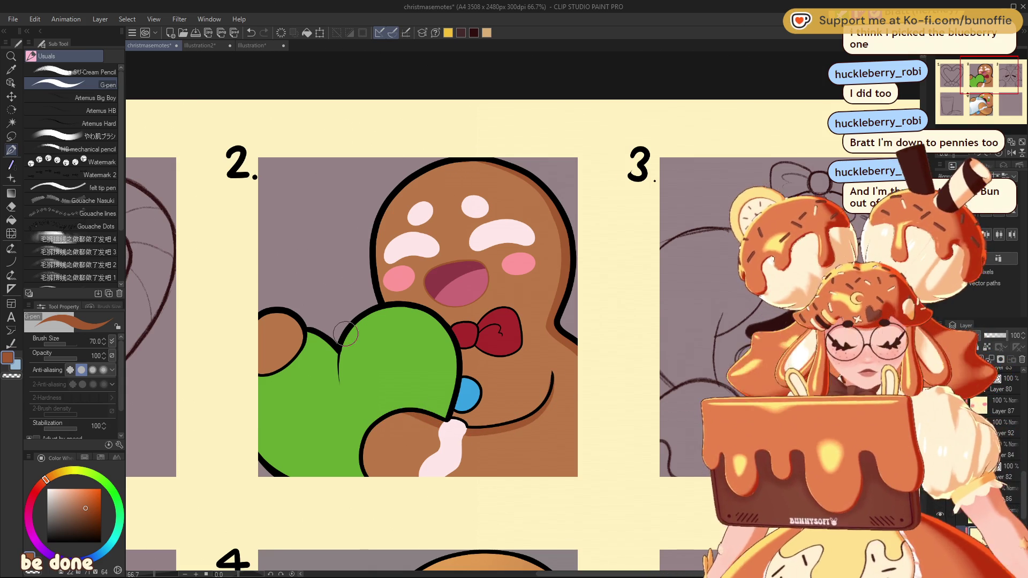
key(c)
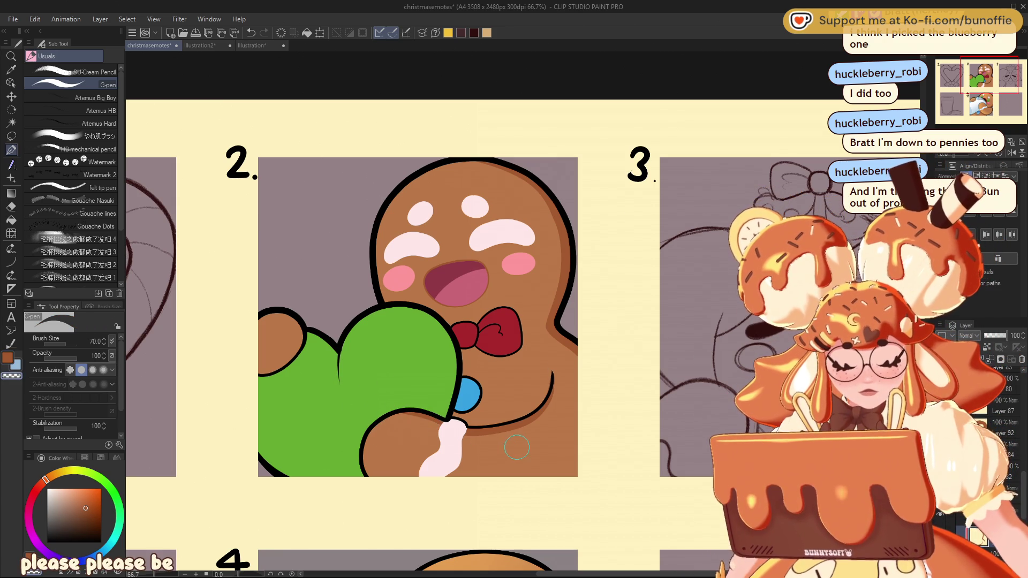
drag(470, 449, 458, 436)
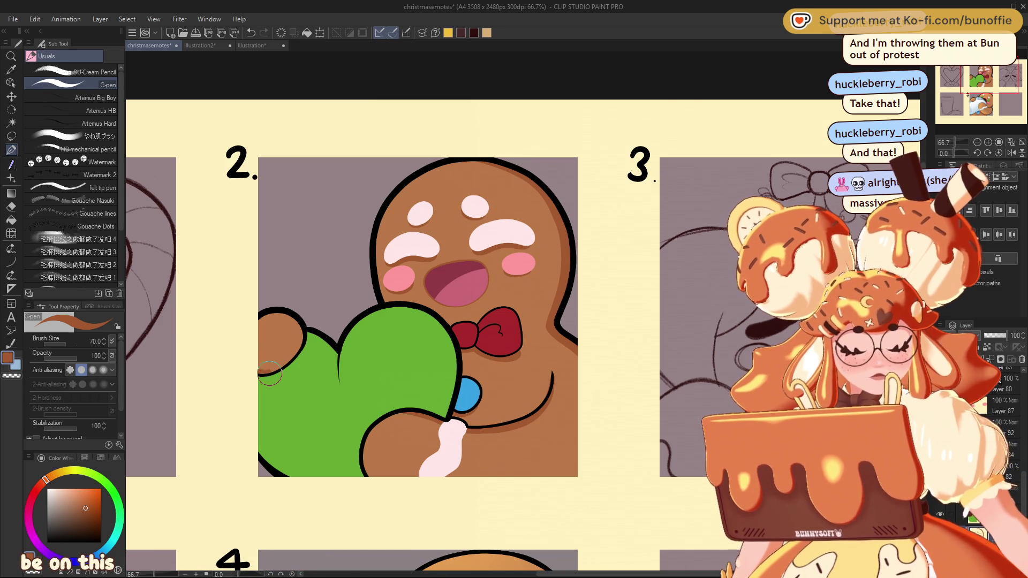
key(ctrl+z)
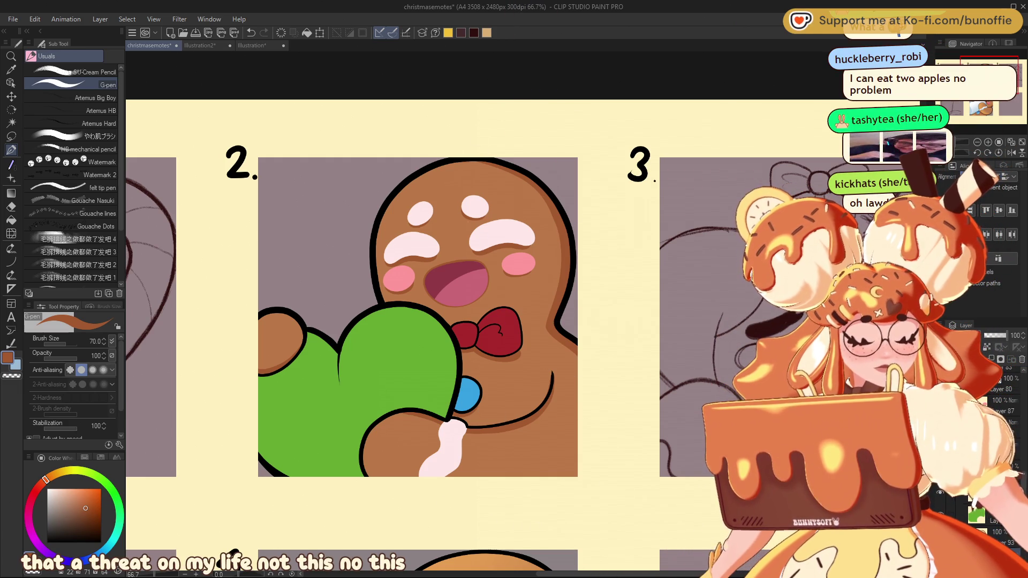
scroll(418, 316, down, 5)
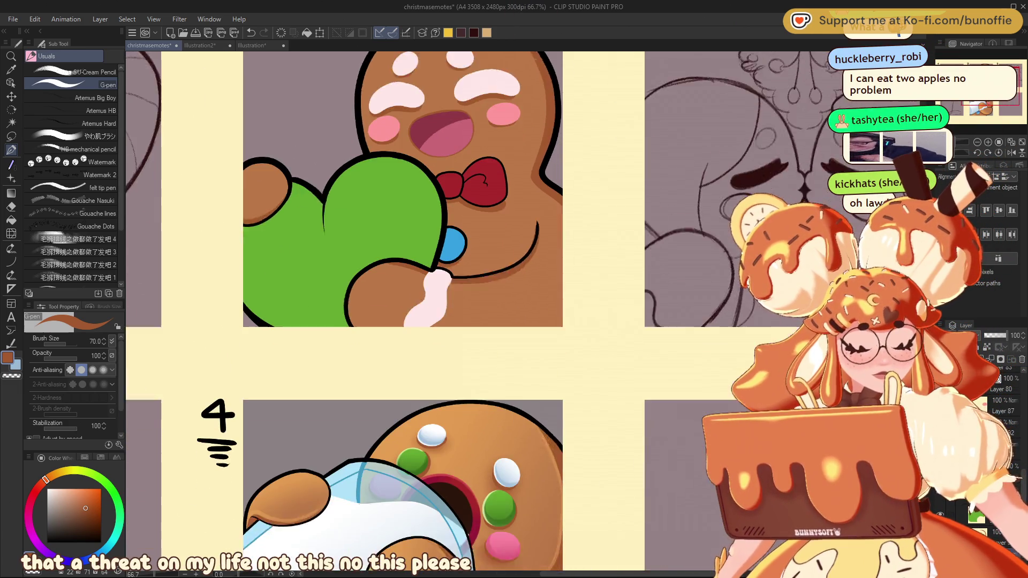
Step: Lasso the gingerbread's head and side and lay a light orange linear gradient across it
alt+click(435, 318)
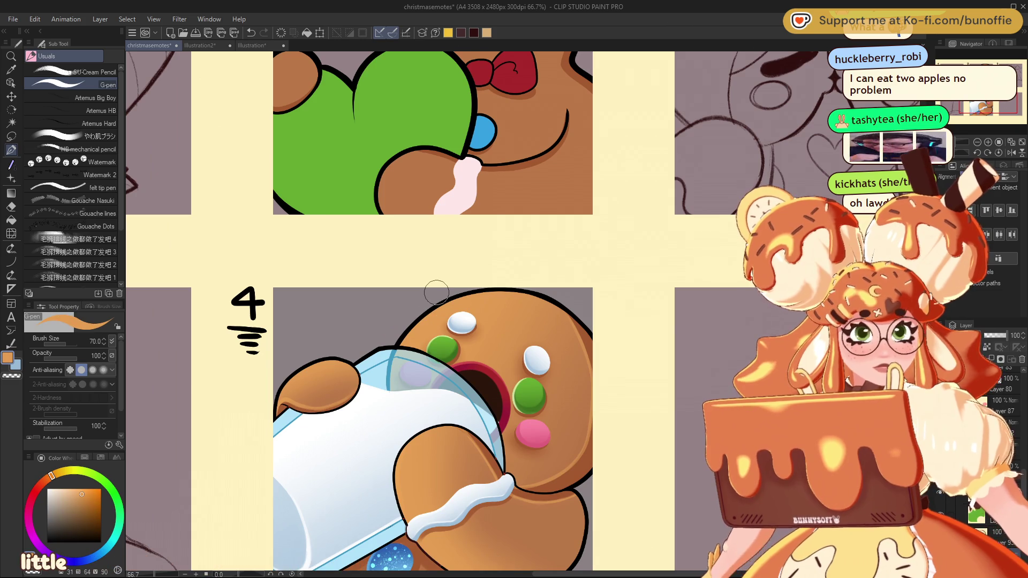
click(965, 60)
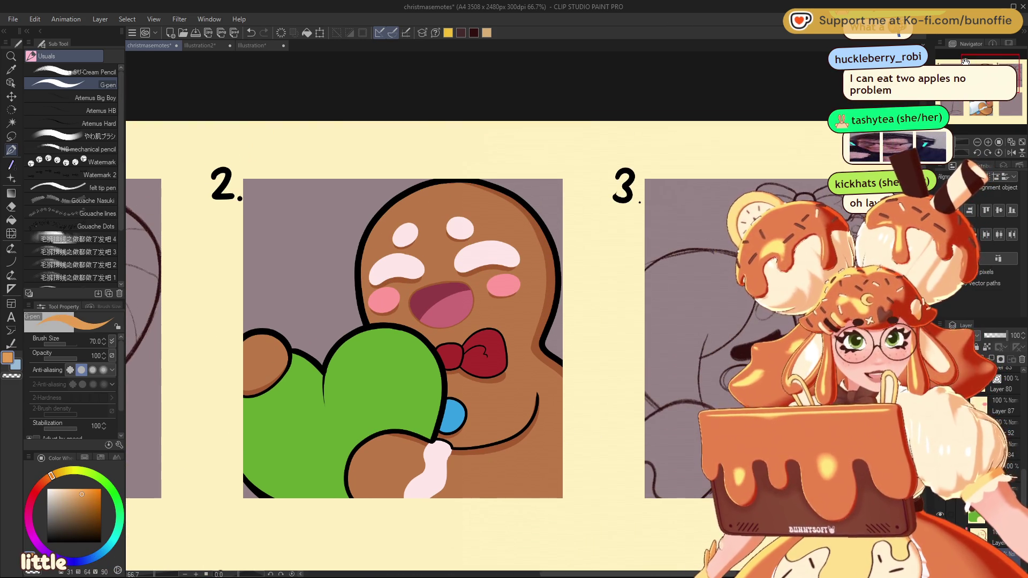
key(m)
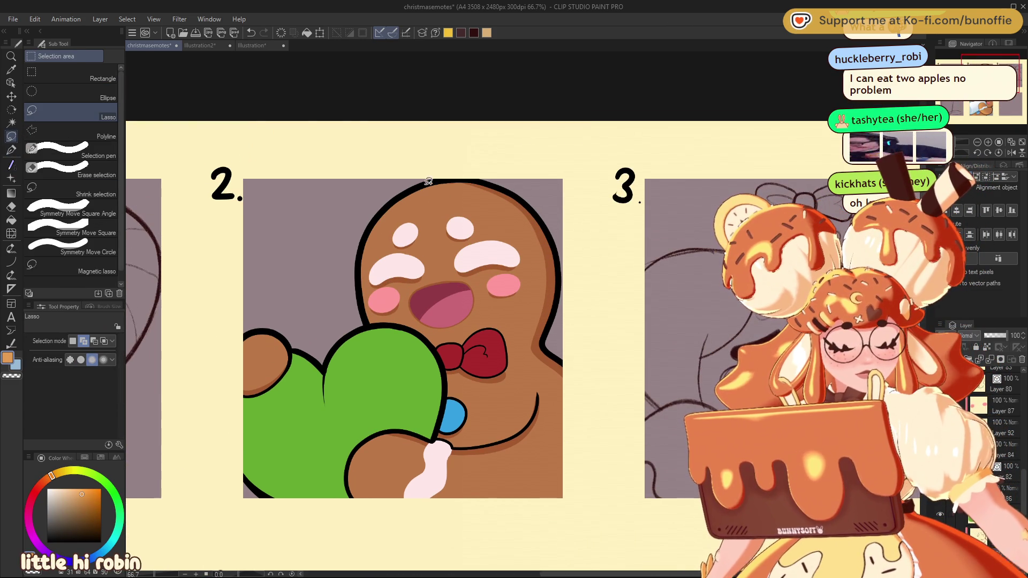
drag(431, 175, 352, 244)
mouse_move(422, 333)
mouse_down()
mouse_move(443, 369)
mouse_move(450, 447)
mouse_move(507, 438)
mouse_move(538, 370)
mouse_move(559, 263)
mouse_move(504, 171)
mouse_move(408, 161)
mouse_up()
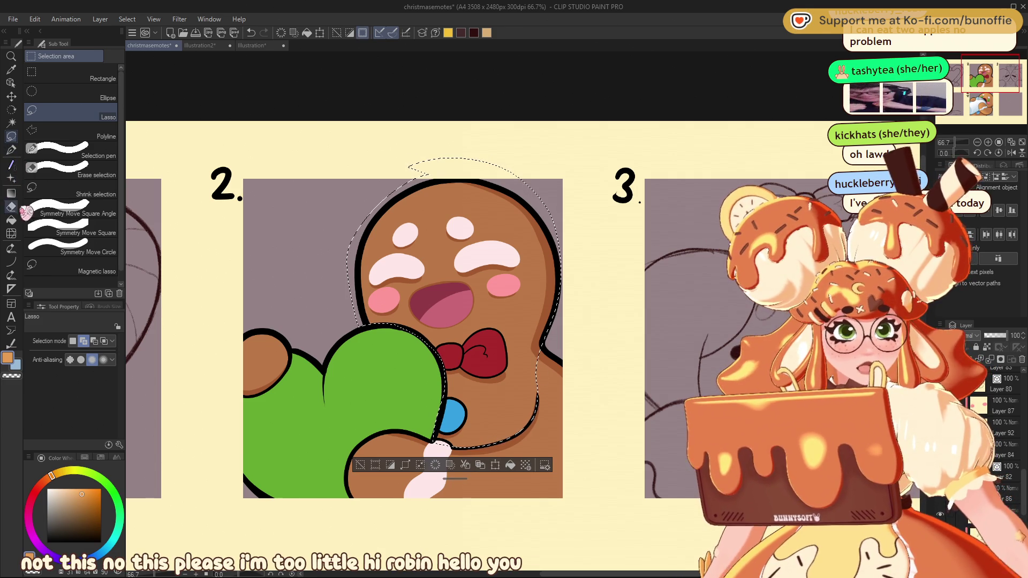
click(11, 193)
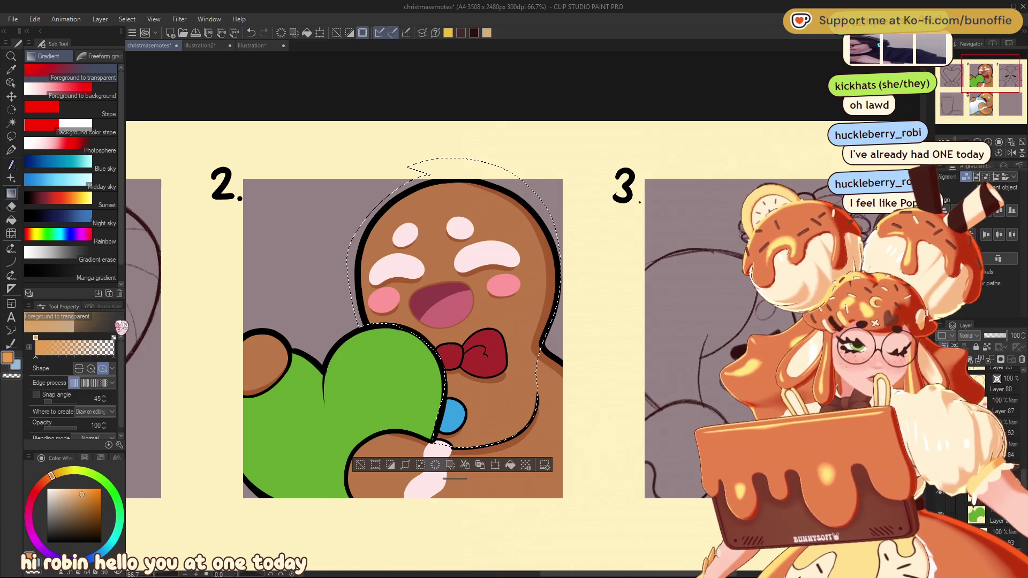
click(79, 369)
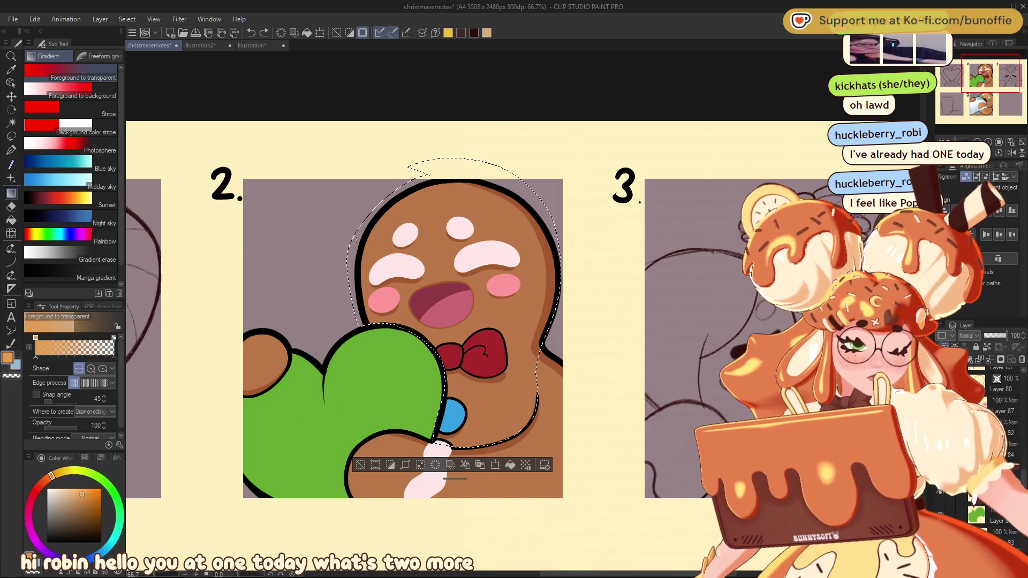
key(ctrl+z)
drag(345, 265, 463, 279)
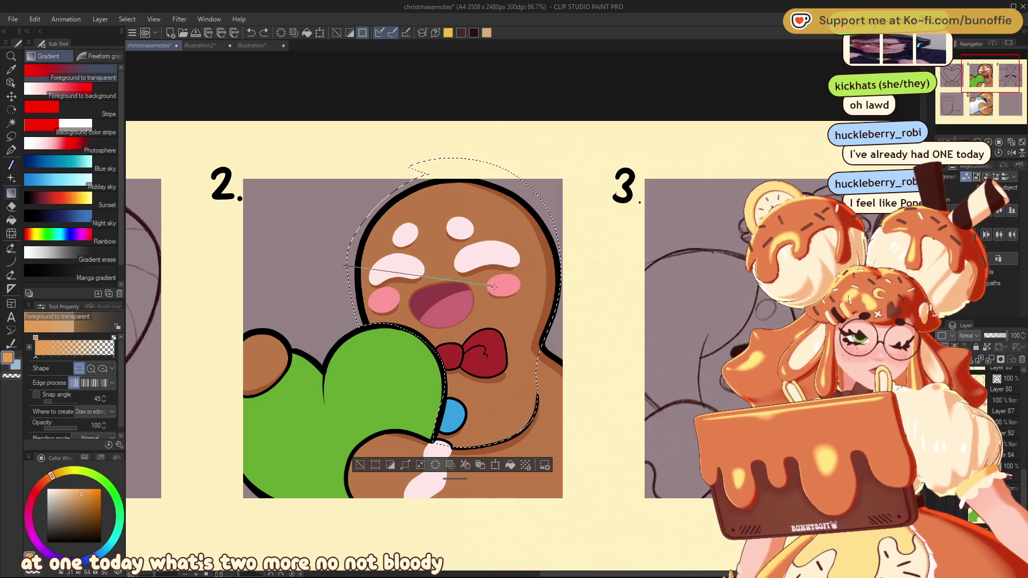
click(361, 465)
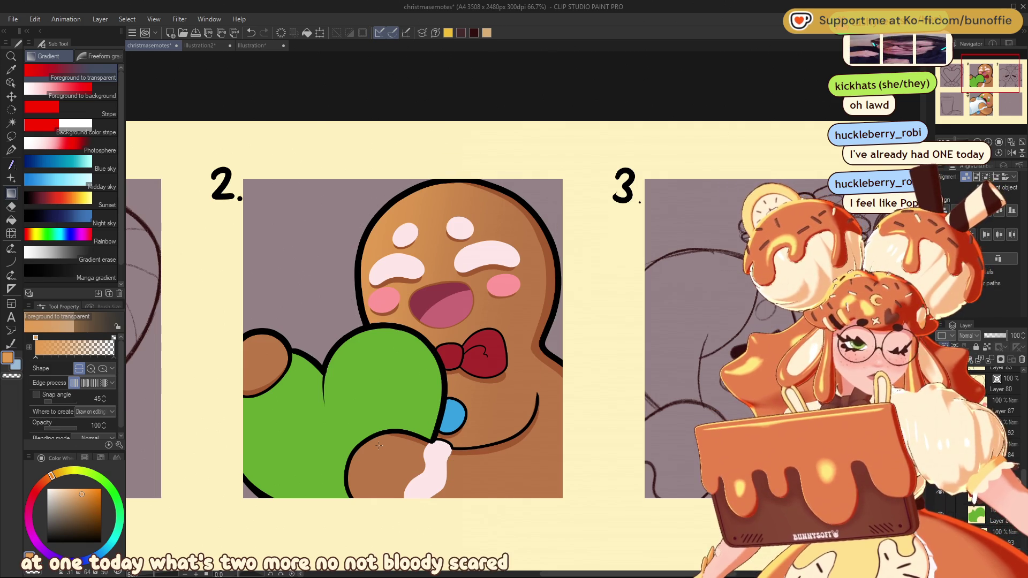
Step: Lasso the left hand and fade light orange over its top
key(m)
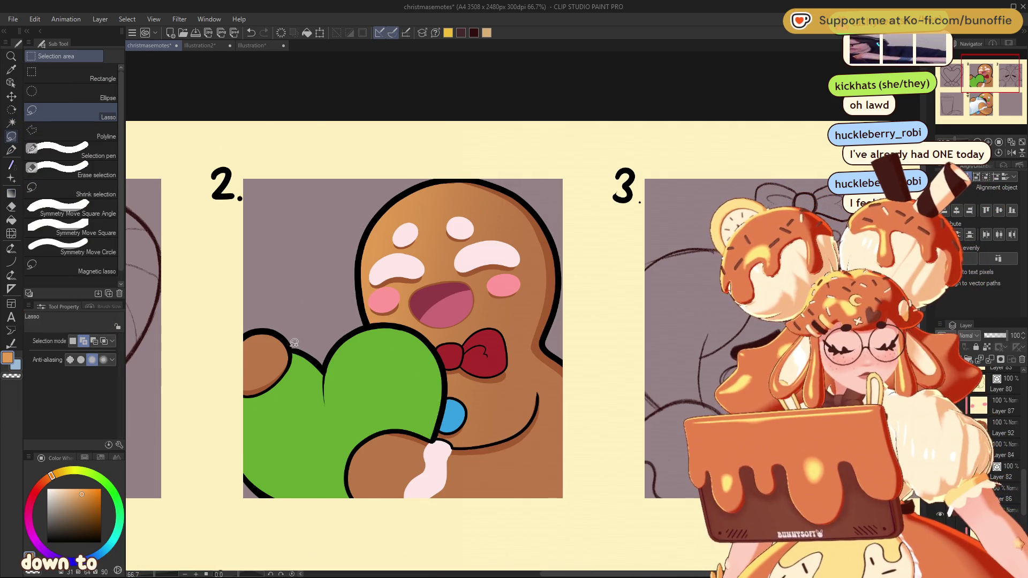
drag(210, 377, 312, 333)
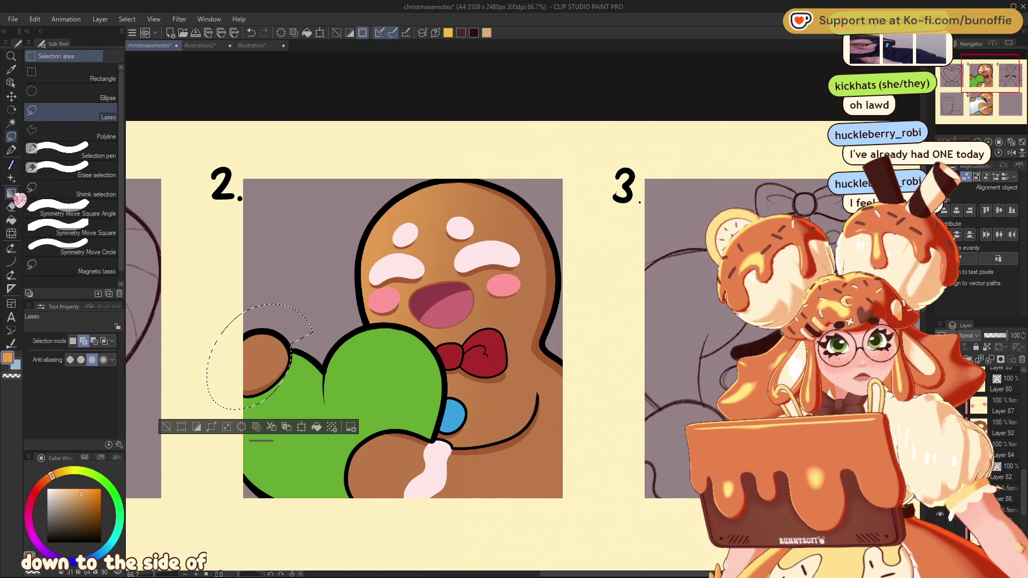
click(17, 192)
drag(258, 330, 275, 358)
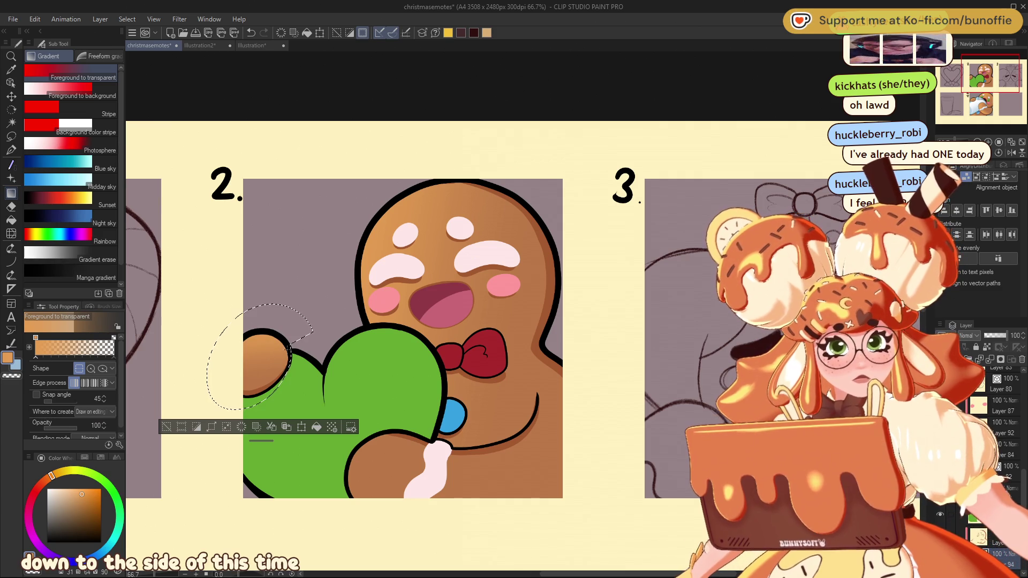
click(168, 427)
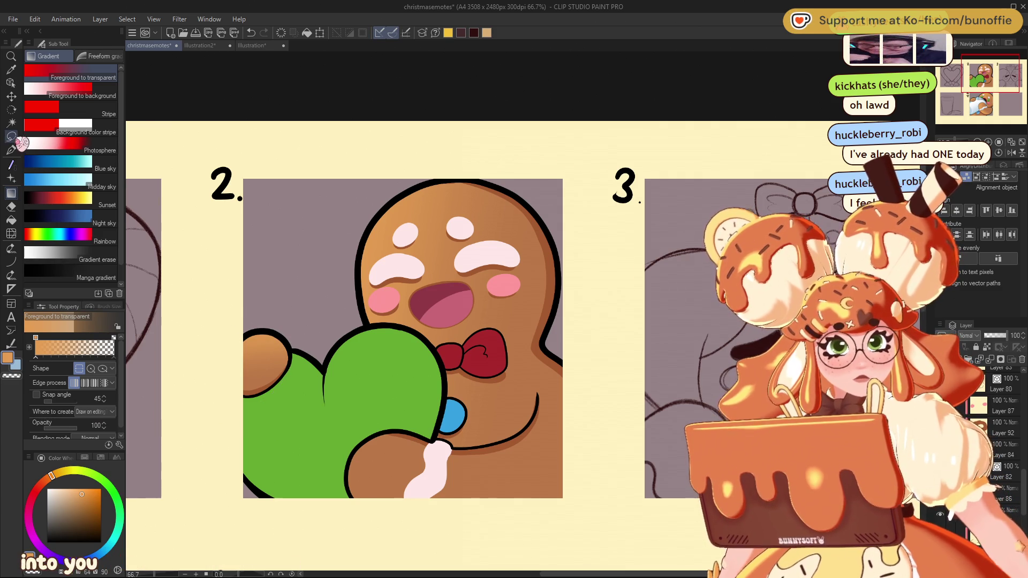
Step: Lasso the lower body and shade it with a darker gradient
click(11, 136)
drag(542, 409, 481, 444)
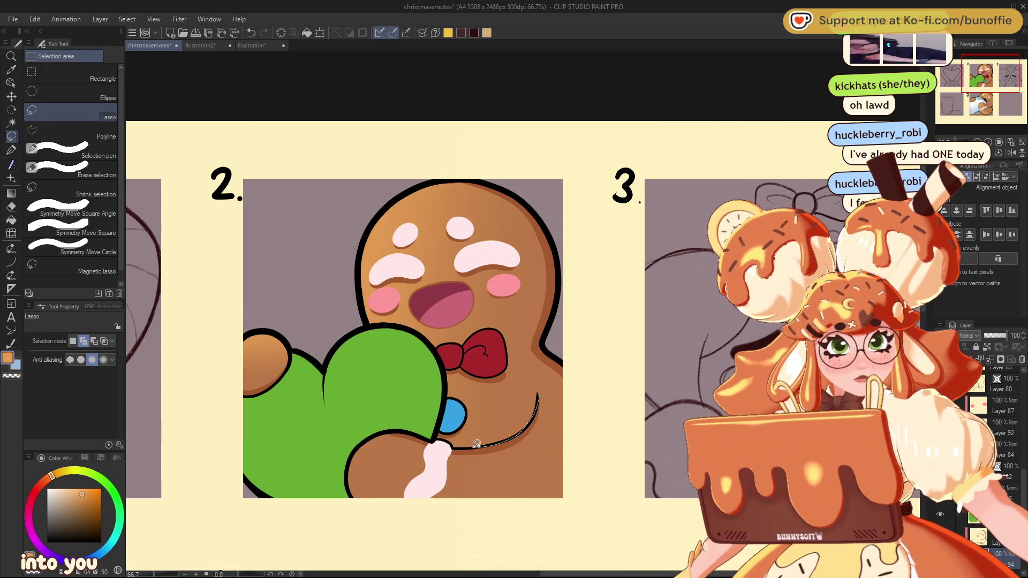
mouse_move(377, 423)
mouse_down()
mouse_move(596, 494)
mouse_move(578, 342)
mouse_up()
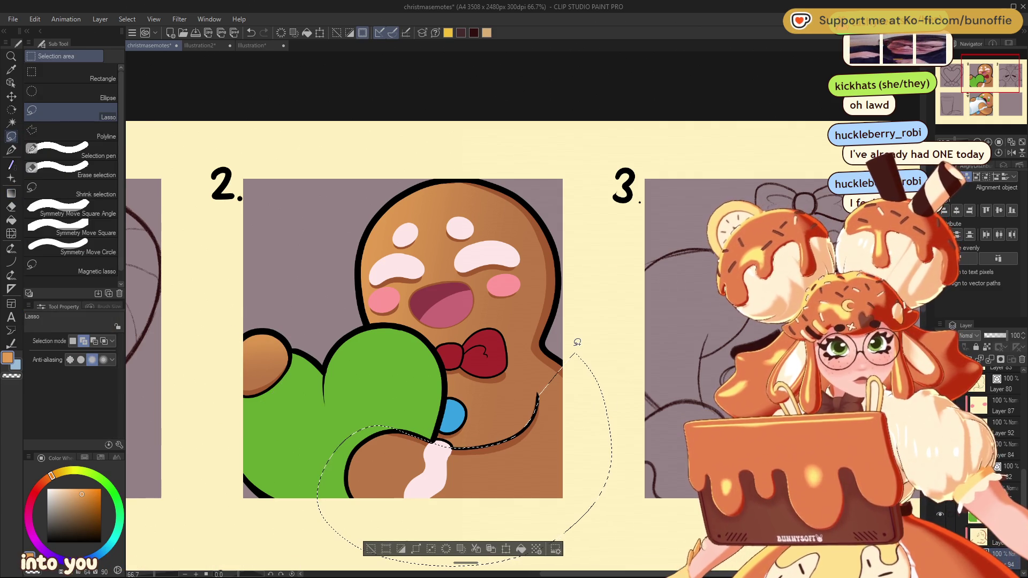
click(11, 193)
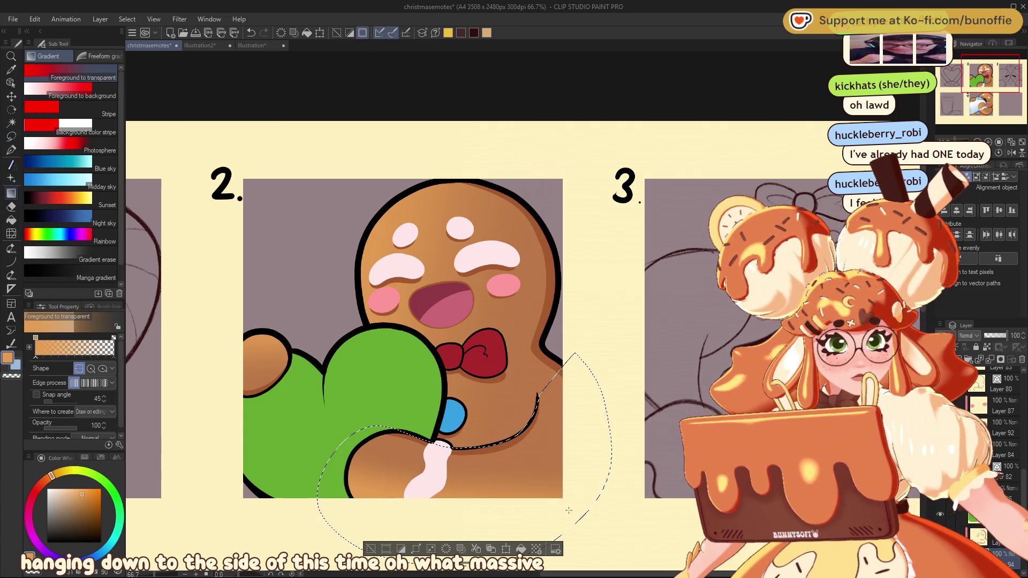
click(371, 549)
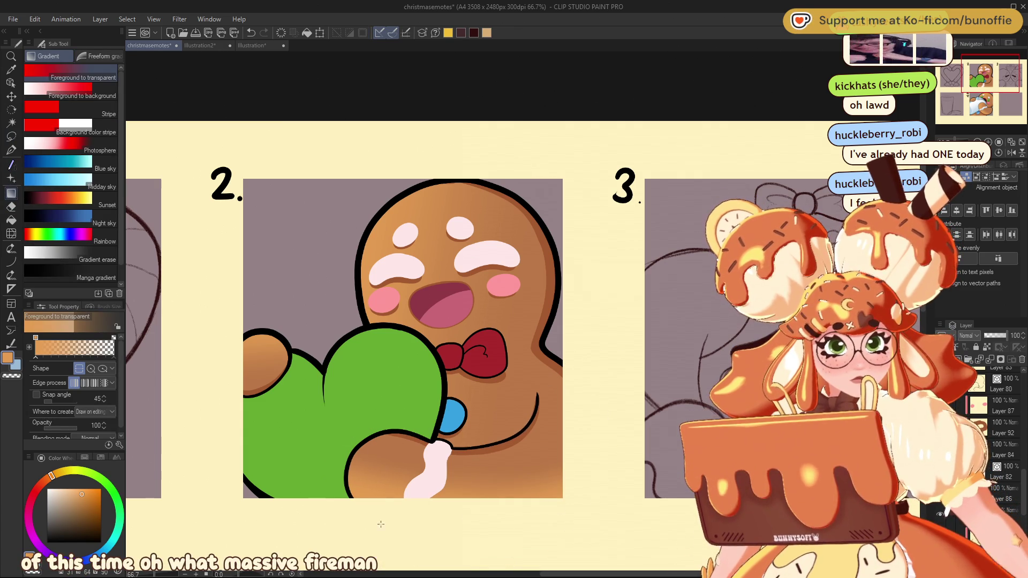
key(ctrl+minus)
key(ctrl+minus)
key(ctrl+minus)
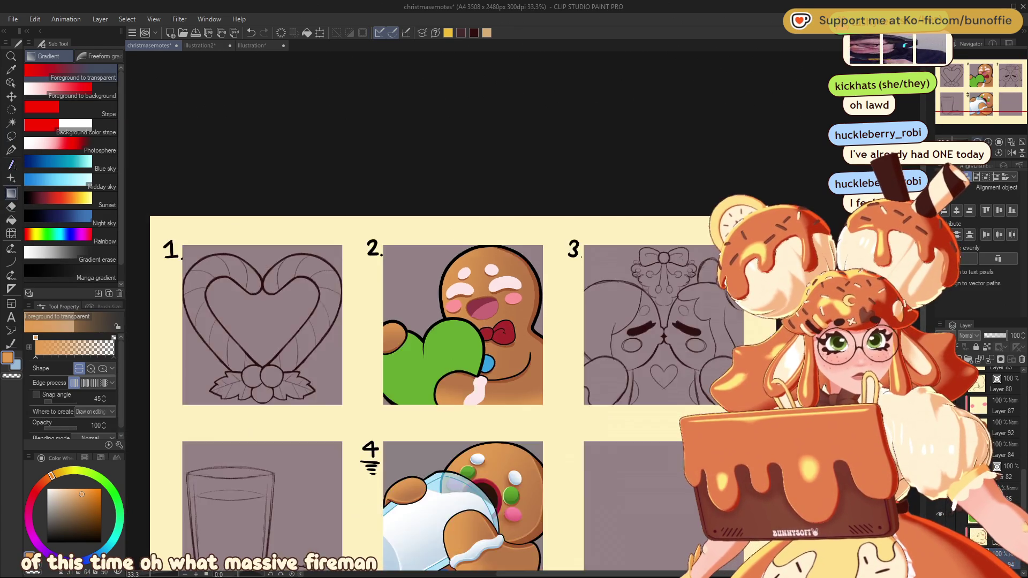
key(ctrl+plus)
key(ctrl+plus)
key(ctrl+plus)
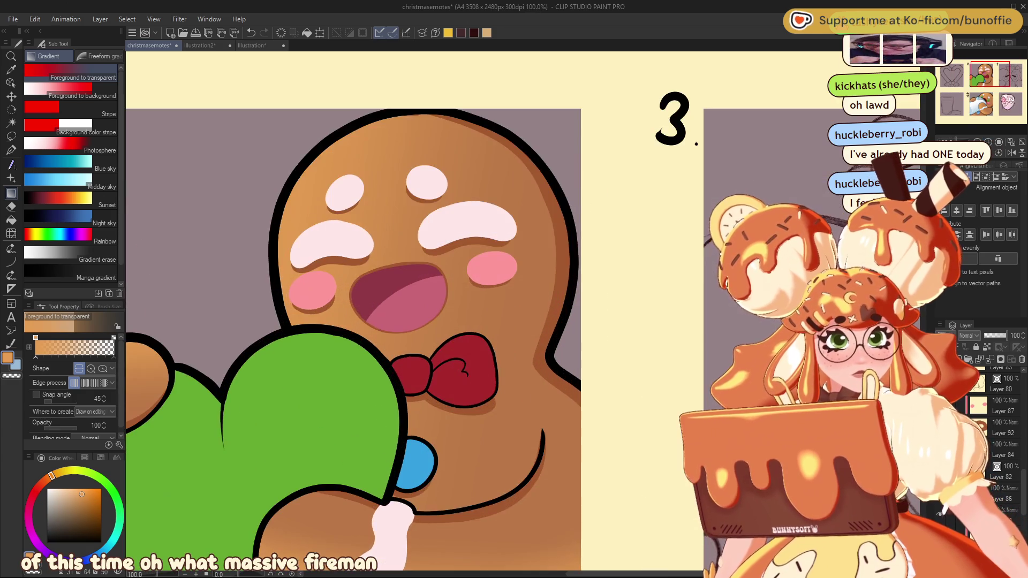
Step: Fill the heart with a gradient from its own green to a darker teal green, then start a lighter rim with the G-pen
mouse_move(990, 75)
mouse_down()
mouse_move(990, 92)
mouse_move(986, 74)
mouse_up()
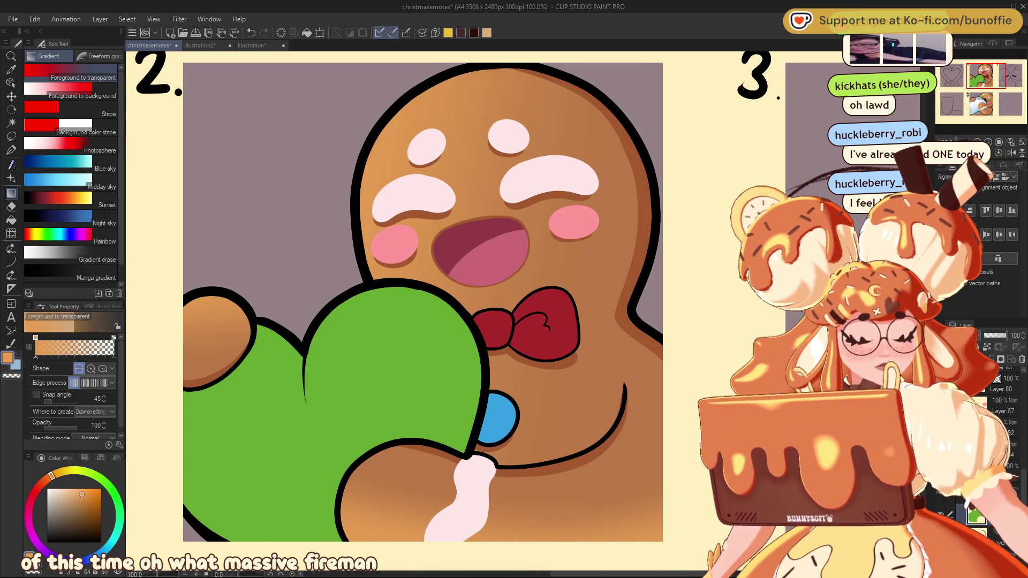
alt+click(281, 456)
drag(119, 504, 120, 517)
click(91, 517)
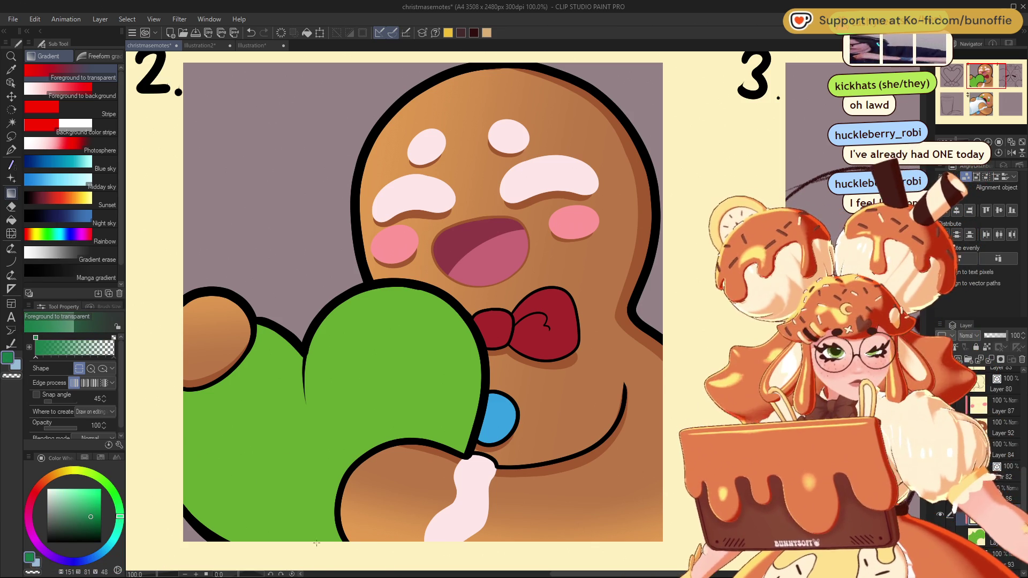
drag(310, 445, 301, 336)
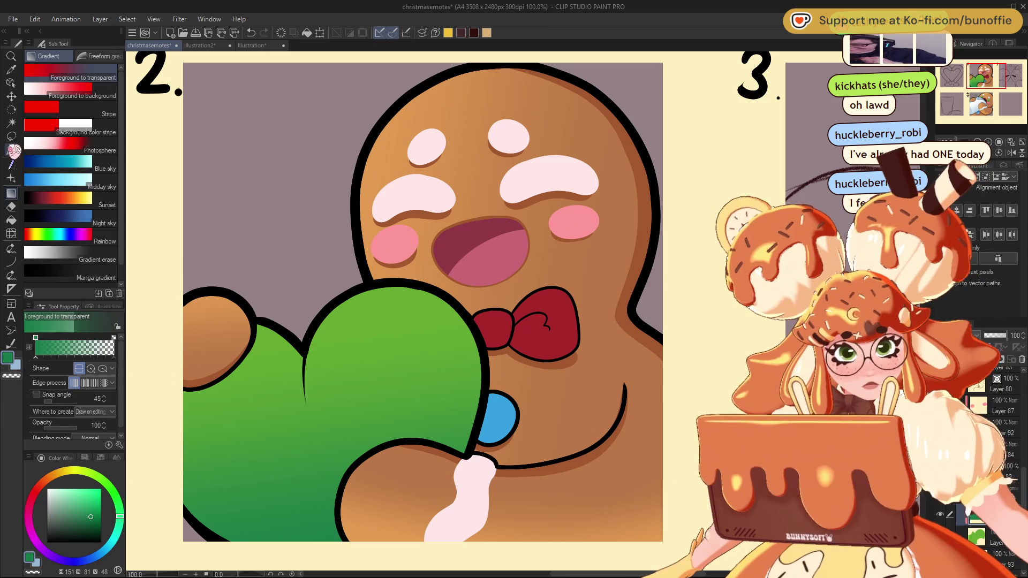
click(10, 150)
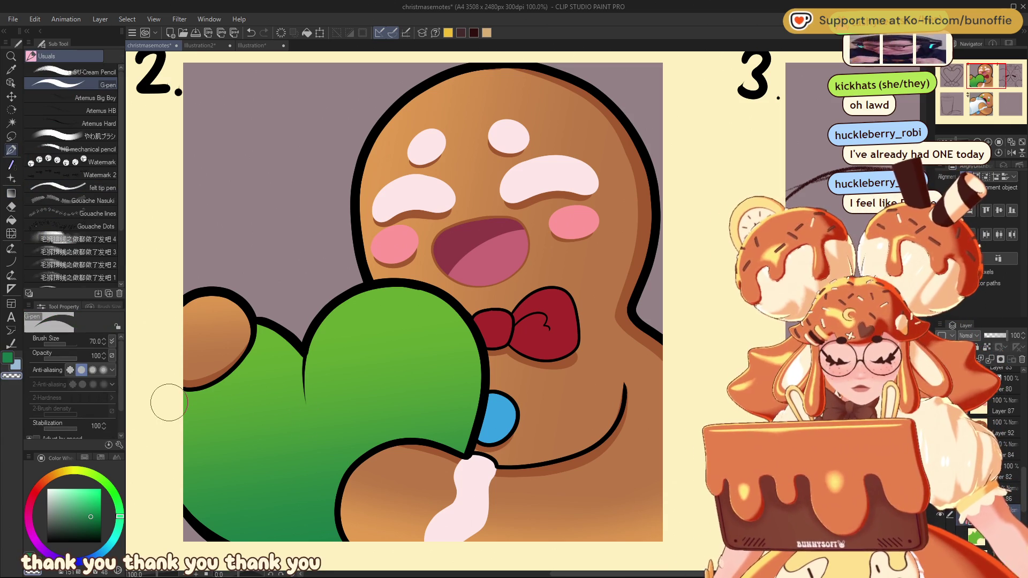
drag(165, 466, 230, 537)
Step: Redraw light green rim strokes along the heart's lower-left and right edges
key(ctrl+z)
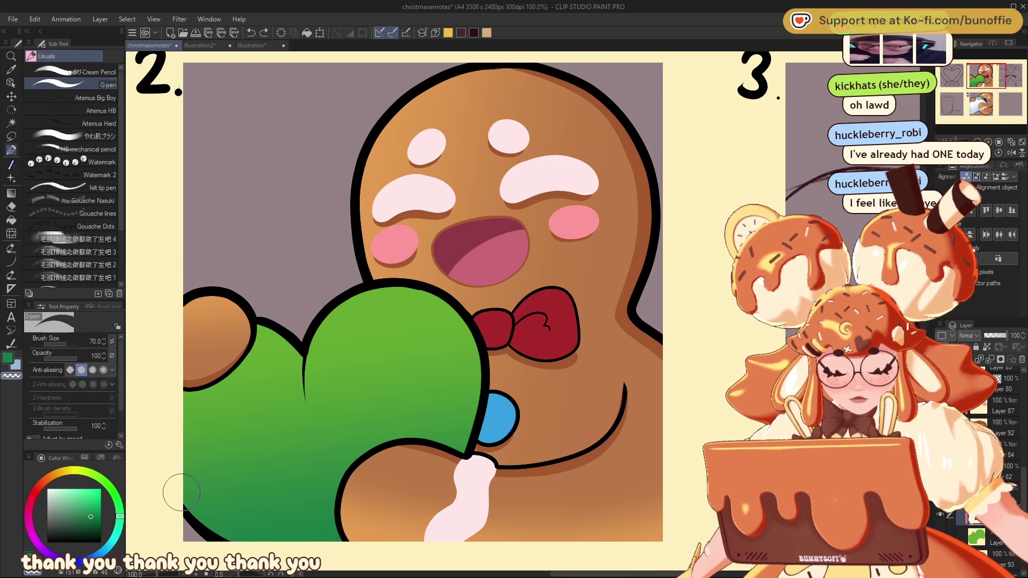
drag(172, 489, 313, 560)
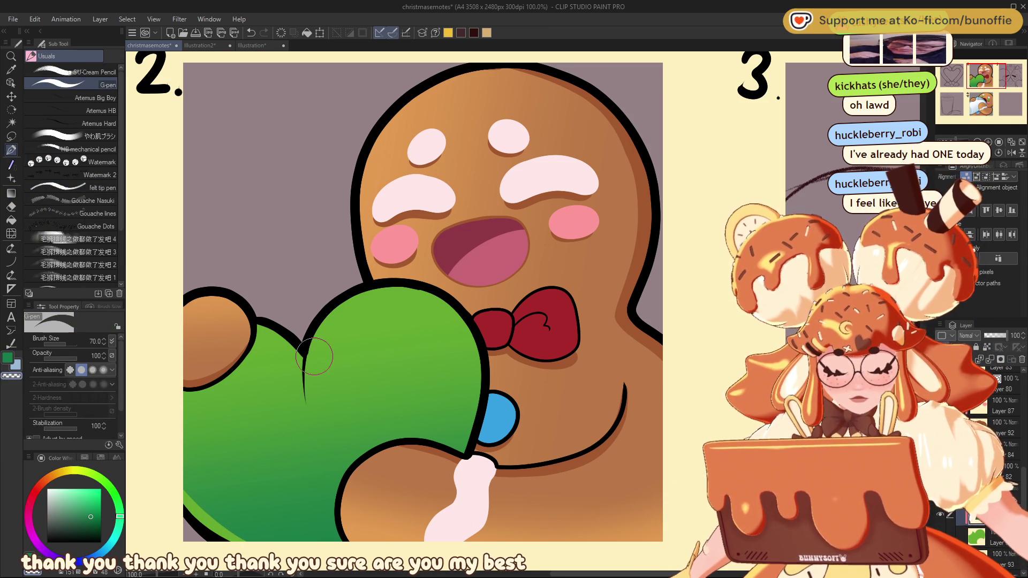
mouse_move(364, 296)
mouse_down()
mouse_move(423, 296)
mouse_move(469, 342)
mouse_move(472, 394)
mouse_move(446, 474)
mouse_up()
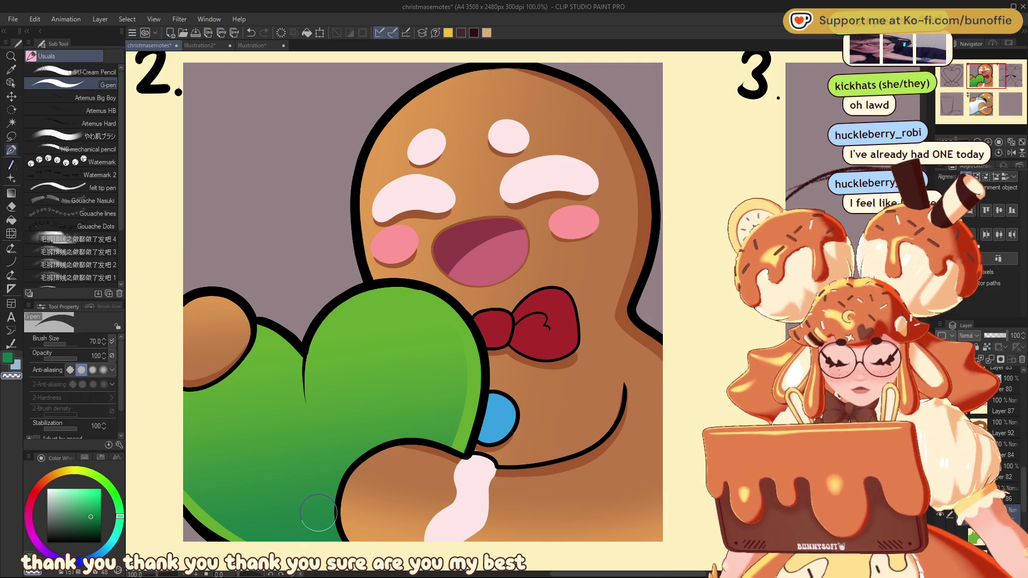
key(ctrl+minus)
key(ctrl+minus)
key(ctrl+minus)
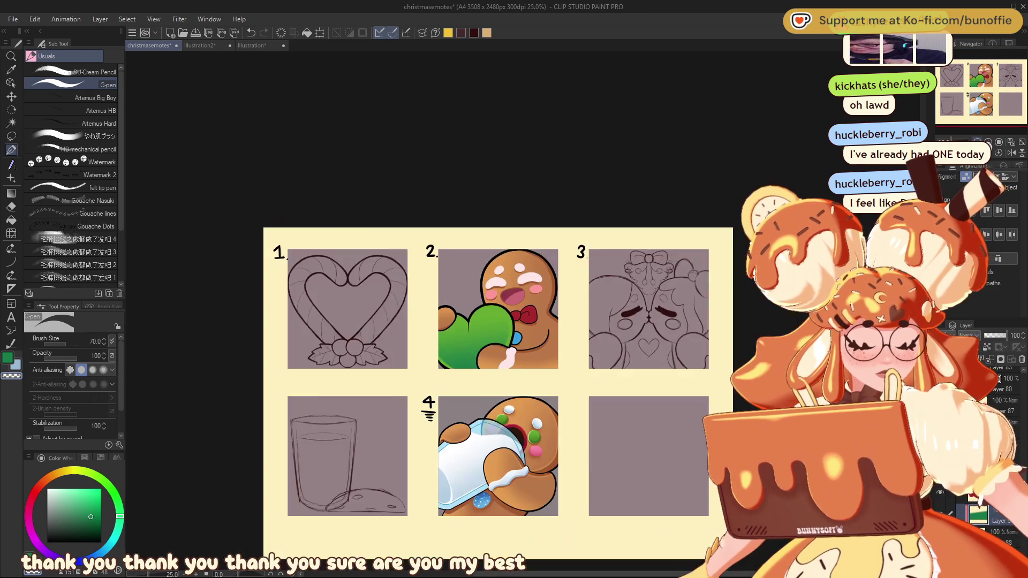
key(ctrl+plus)
key(ctrl+plus)
key(ctrl+plus)
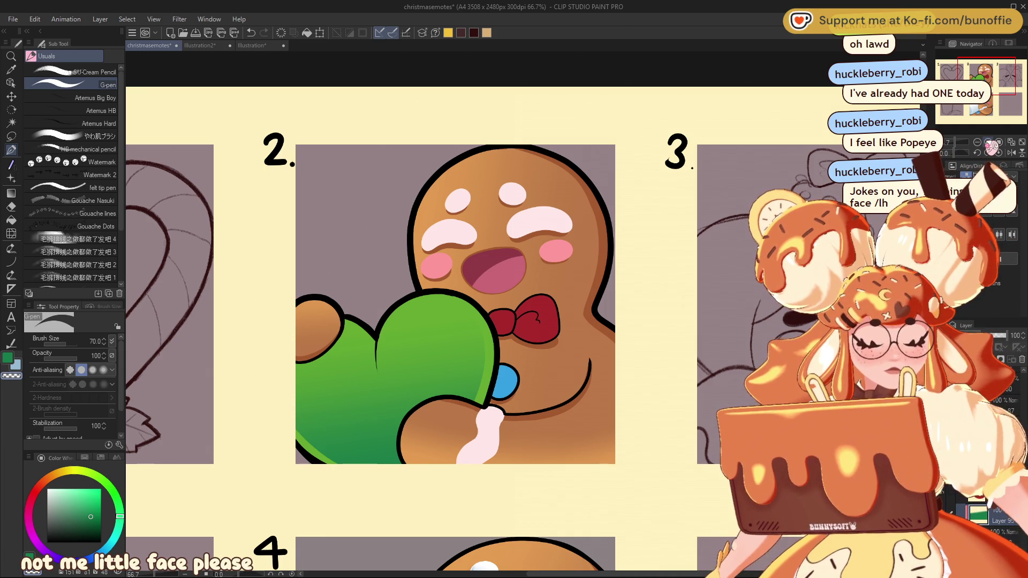
mouse_move(988, 74)
mouse_down()
mouse_move(976, 82)
mouse_move(986, 80)
mouse_up()
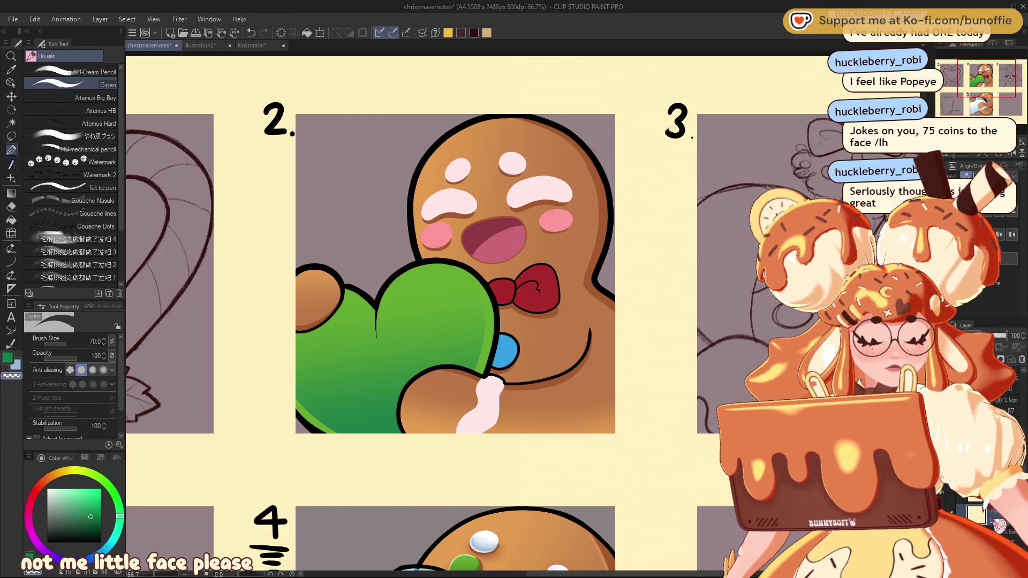
Step: Undo the rims and gradient, choose a soft blending brush in bright lime green, and restore the gradient
key(ctrl+z)
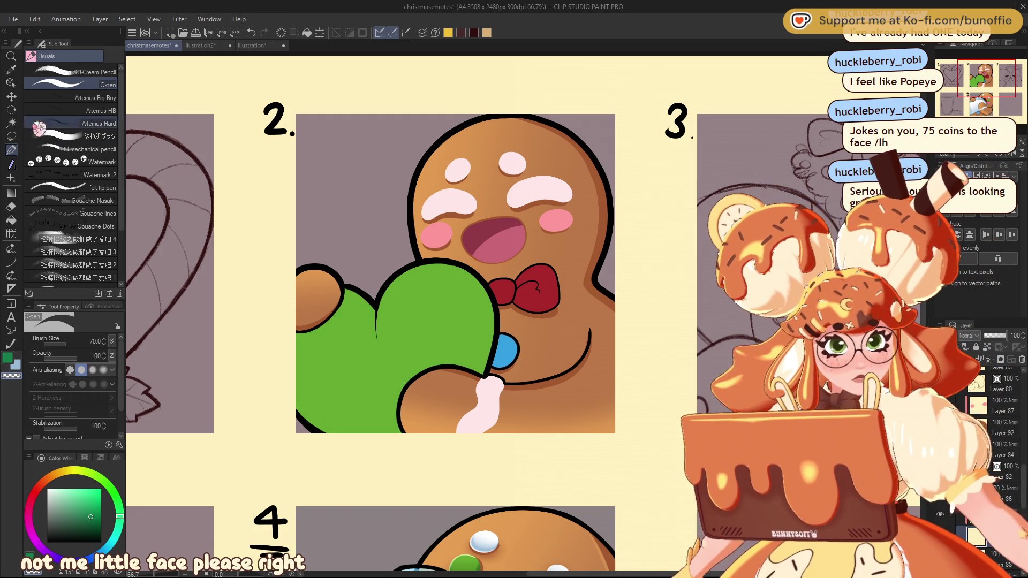
click(38, 134)
click(93, 470)
click(87, 491)
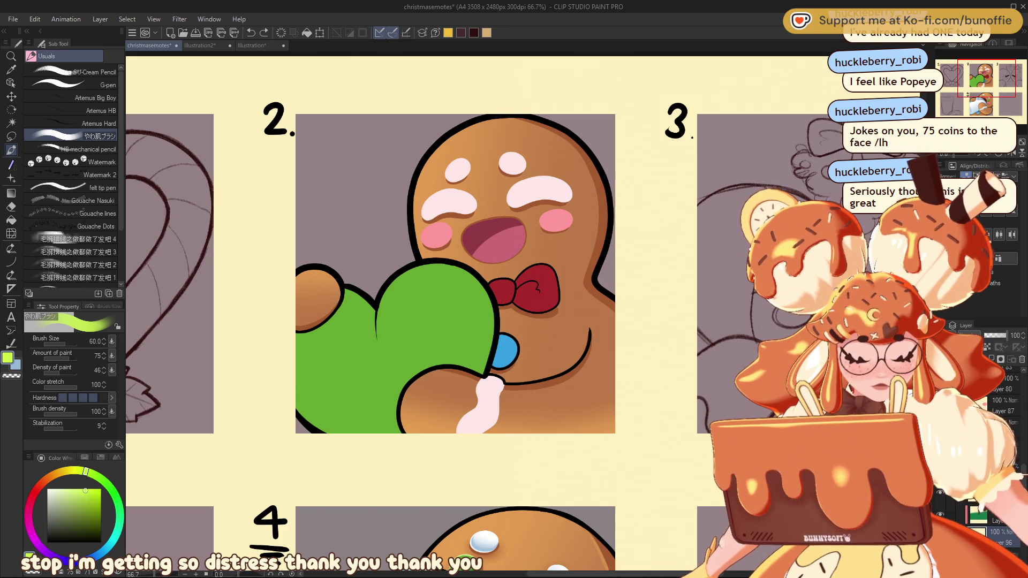
key(ctrl+y)
Step: Paint lime highlights along the heart's lower-left, right and top edges, undoing stray strokes
drag(284, 404, 303, 424)
mouse_move(492, 295)
mouse_down()
mouse_move(489, 364)
mouse_move(493, 316)
mouse_move(476, 276)
mouse_move(445, 263)
mouse_move(403, 265)
mouse_move(376, 313)
mouse_up()
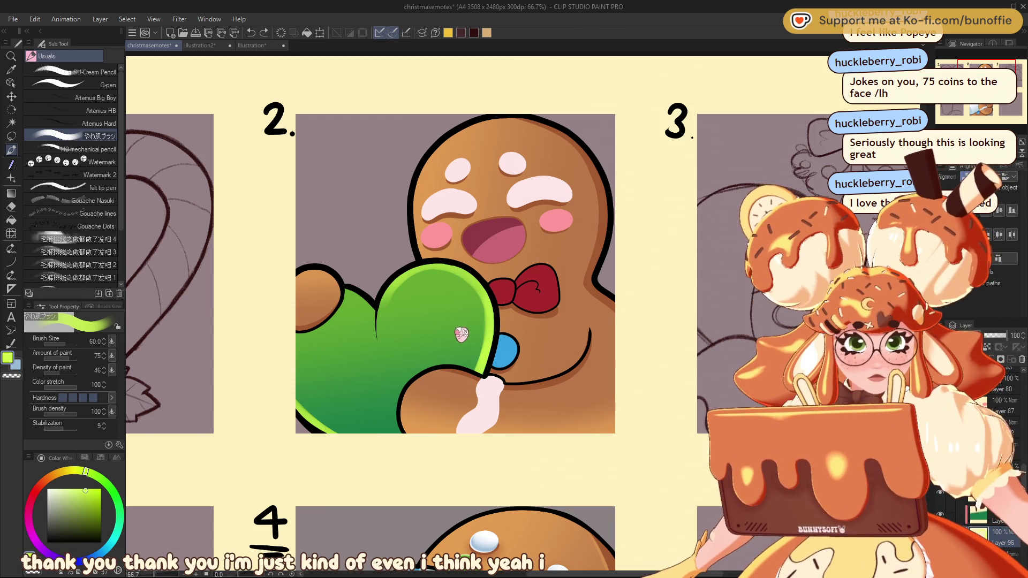
key(ctrl+z)
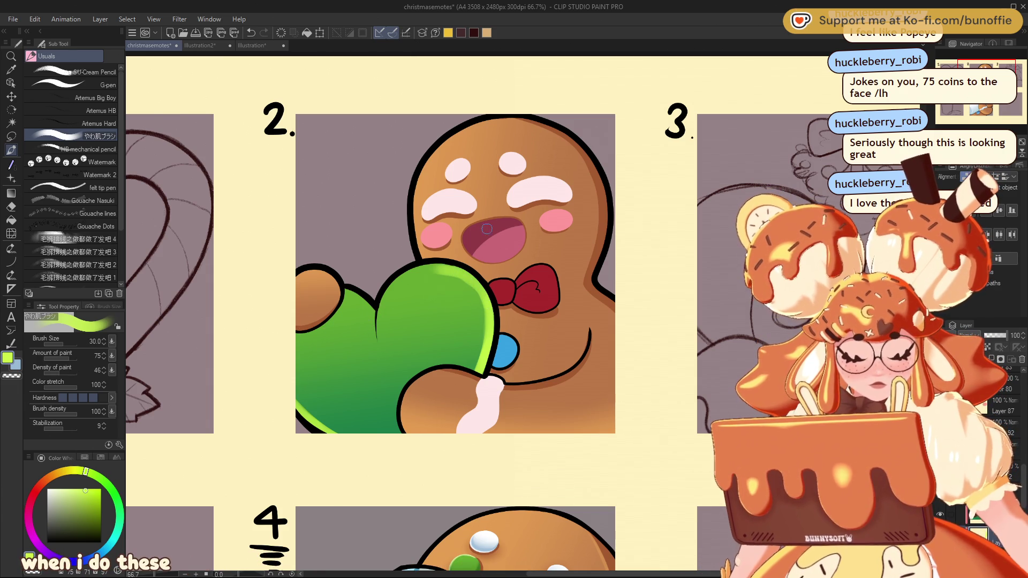
mouse_move(490, 312)
mouse_down()
mouse_move(465, 276)
mouse_move(407, 274)
mouse_up()
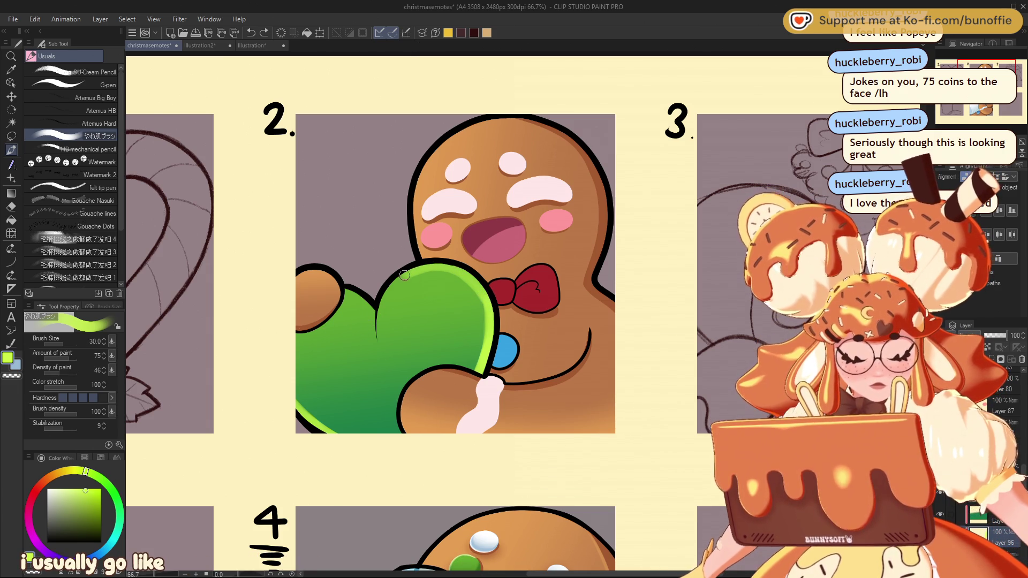
mouse_move(382, 333)
mouse_down()
mouse_move(383, 302)
mouse_move(460, 276)
mouse_up()
key(ctrl+z)
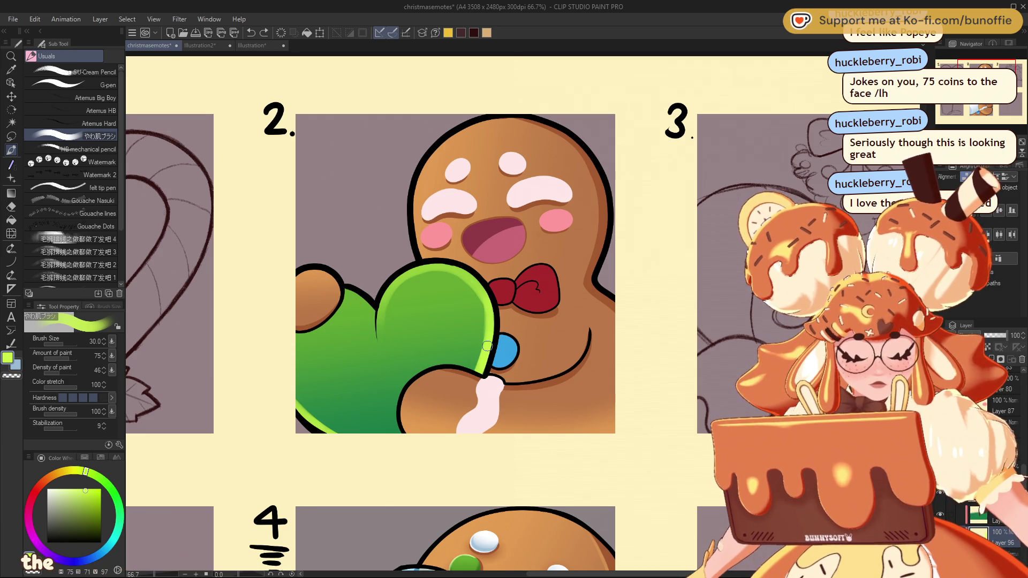
Step: Brighten the heart's top edge, soften the highlight with transparent colour, and shrink the brush
drag(448, 266, 386, 290)
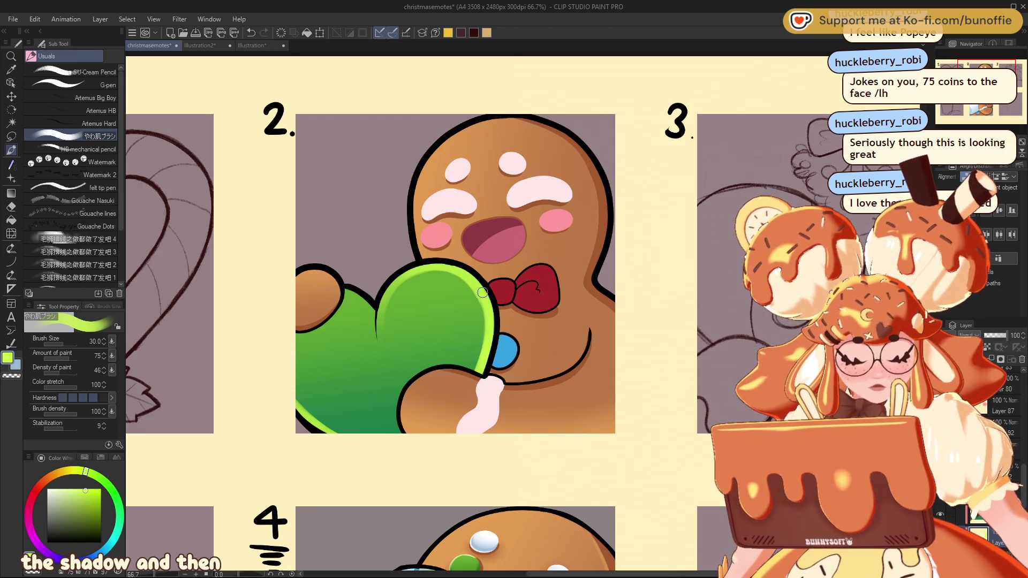
key(c)
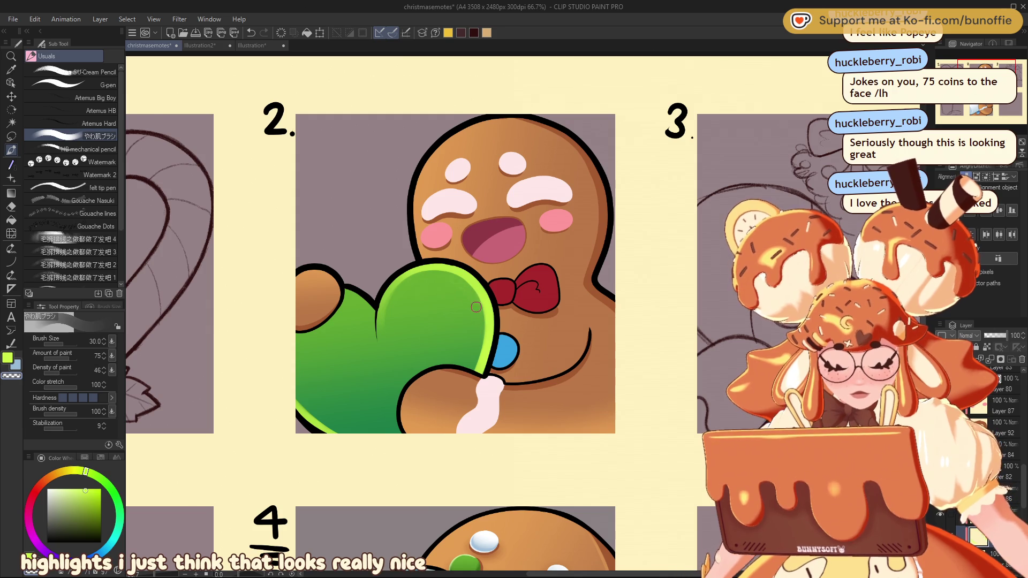
mouse_move(437, 274)
mouse_down()
mouse_move(468, 286)
mouse_move(487, 325)
mouse_move(477, 331)
mouse_up()
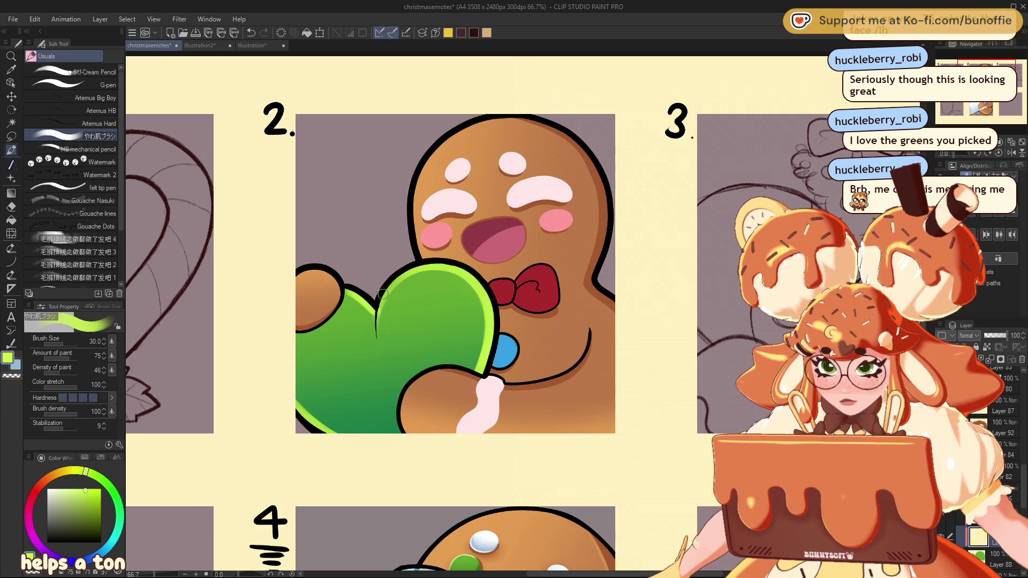
key(bracketleft)
key(bracketleft)
key(bracketleft)
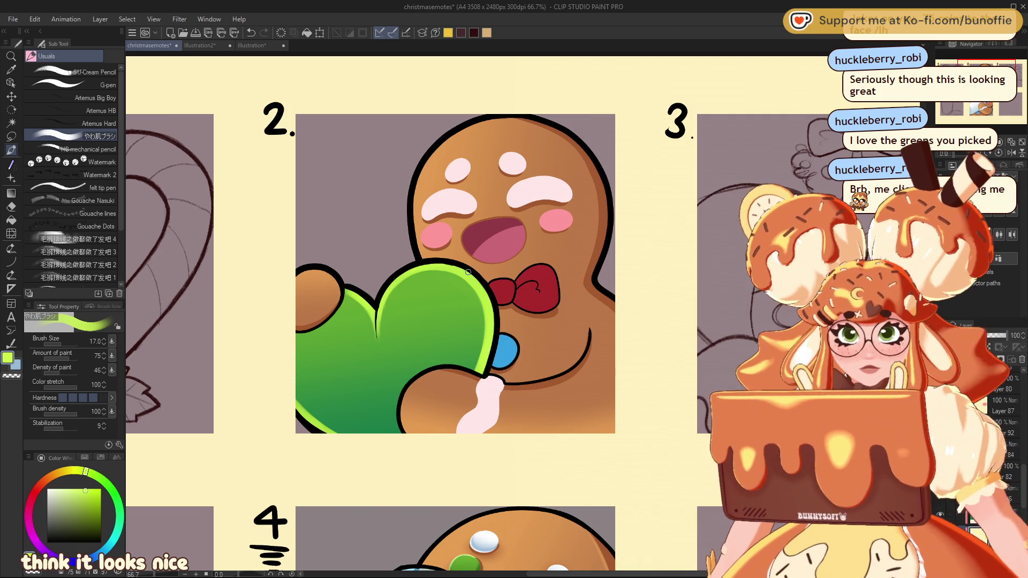
key(ctrl+minus)
key(ctrl+minus)
key(ctrl+minus)
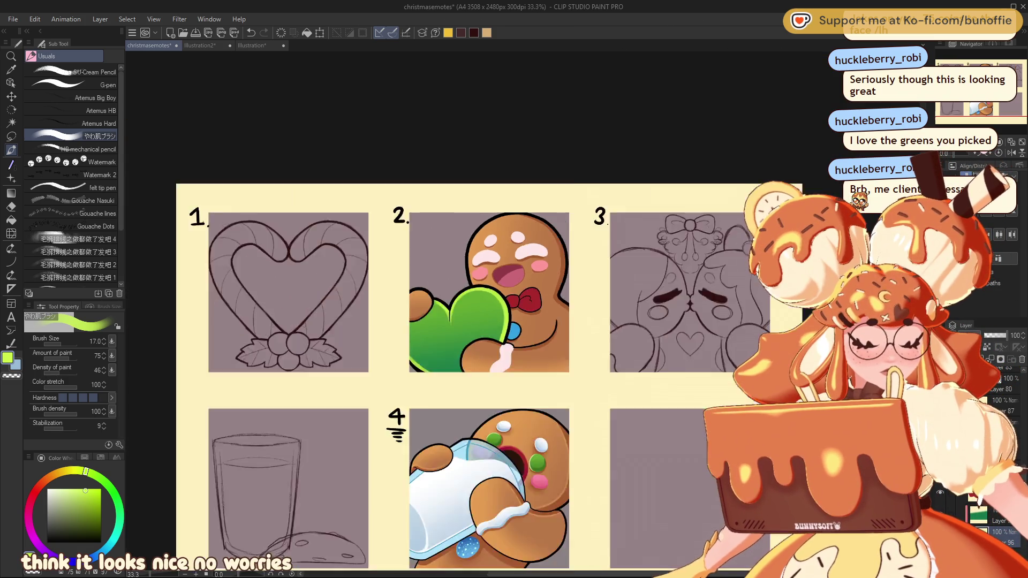
Step: Select the Gradient erase preset, then switch to the Decoration > Effect freckle sparkle brush
key(ctrl+plus)
key(ctrl+plus)
key(ctrl+plus)
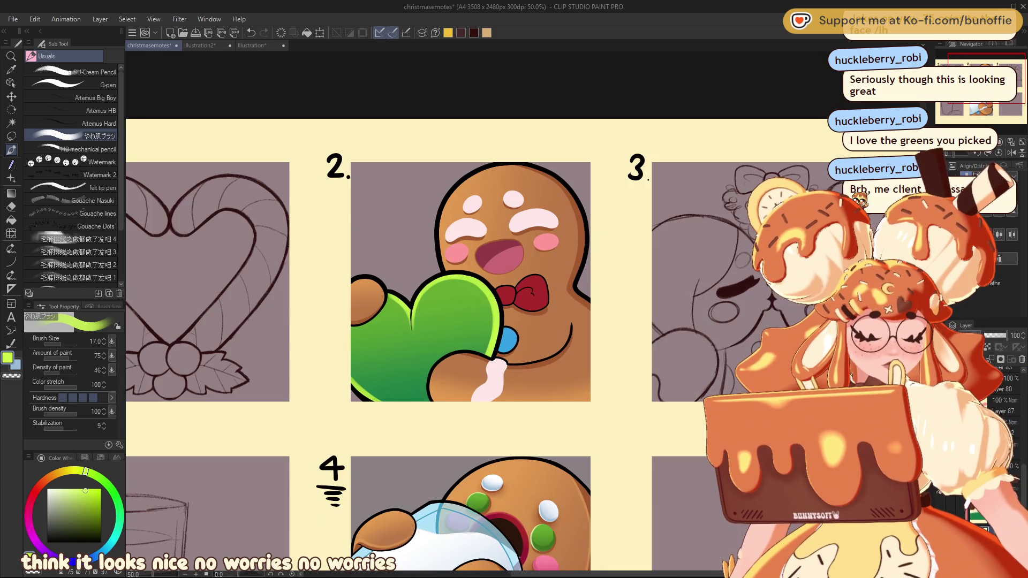
click(10, 194)
click(86, 259)
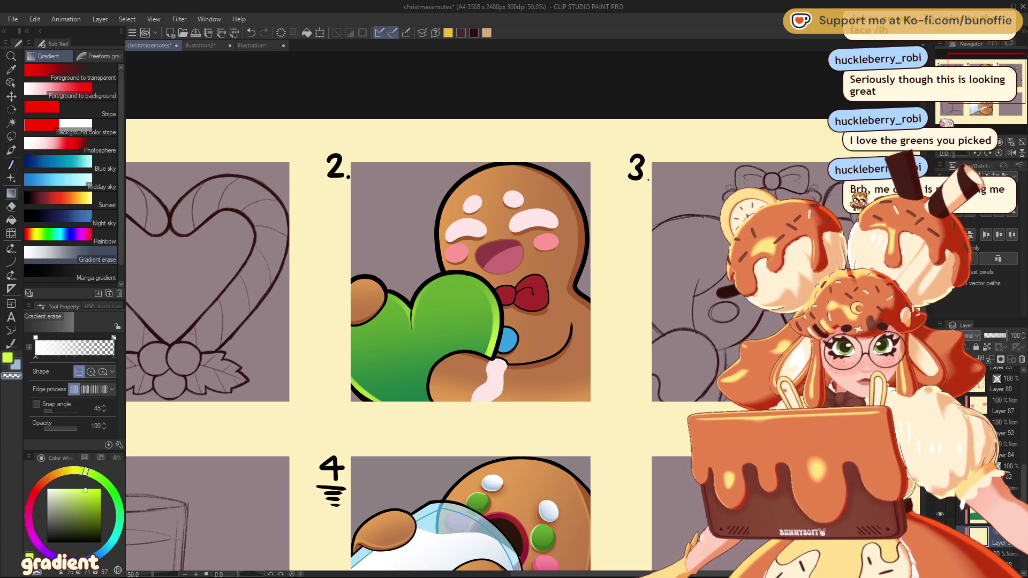
scroll(523, 311, down, 5)
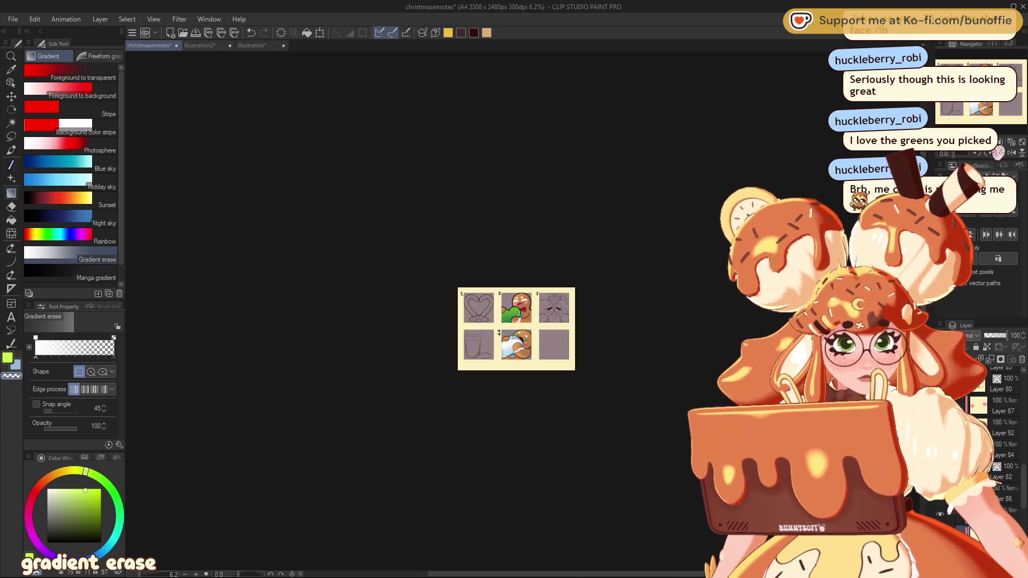
scroll(523, 312, up, 5)
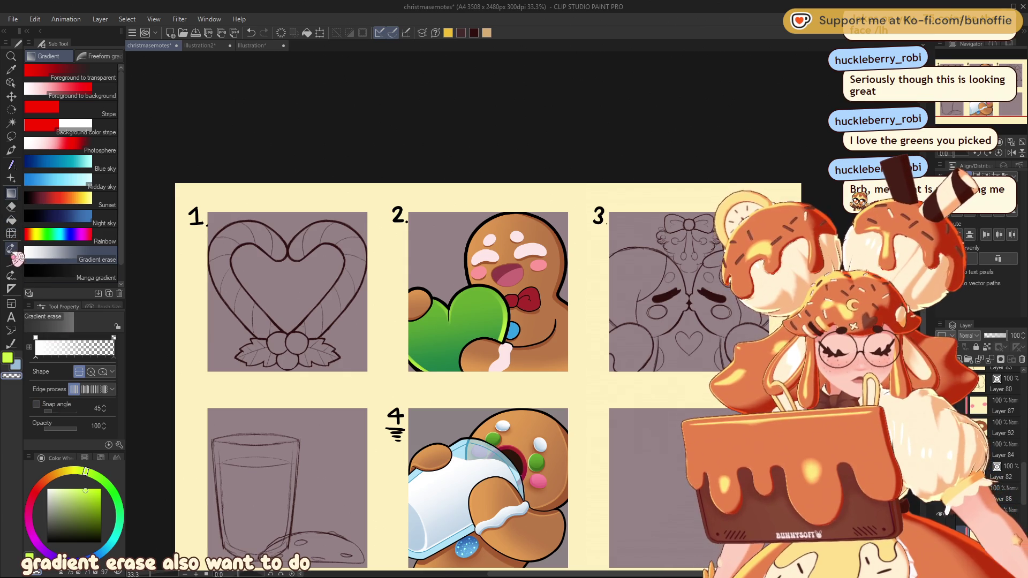
click(11, 249)
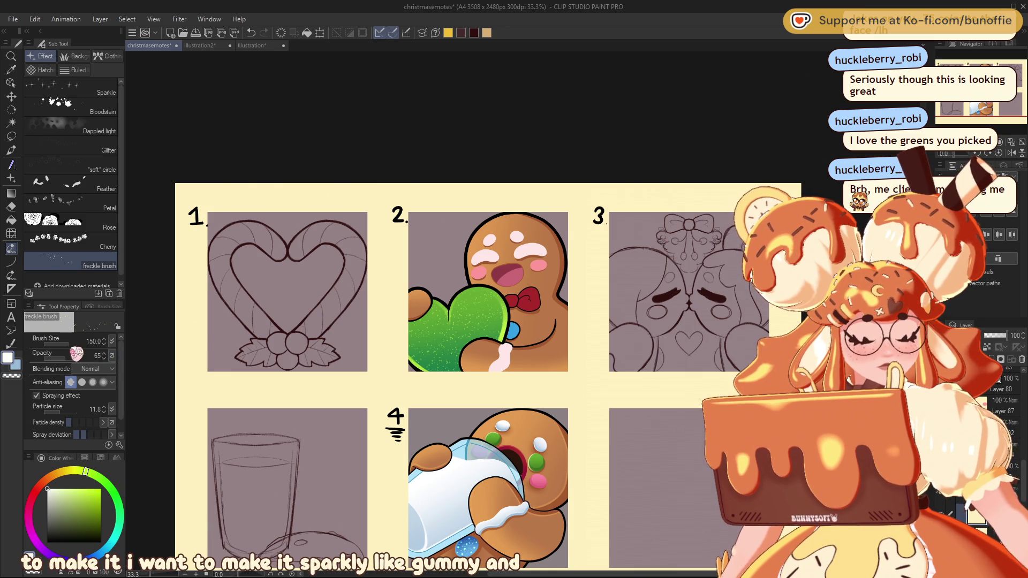
Step: Set the freckle brush to size 300 with particle size 36.9 and spray larger flecks over the heart
click(80, 423)
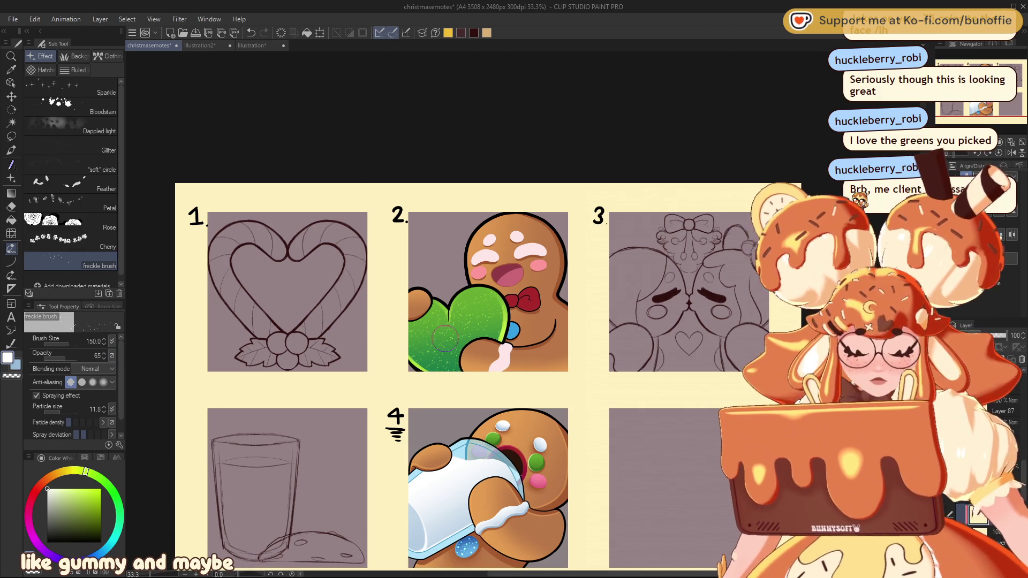
key(bracketright)
key(bracketright)
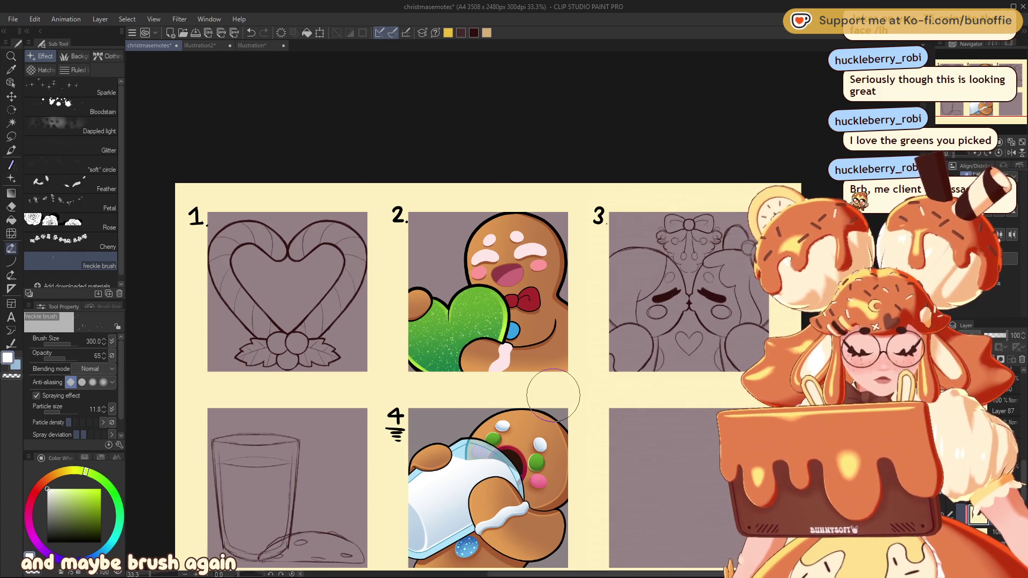
key(ctrl+alt+0)
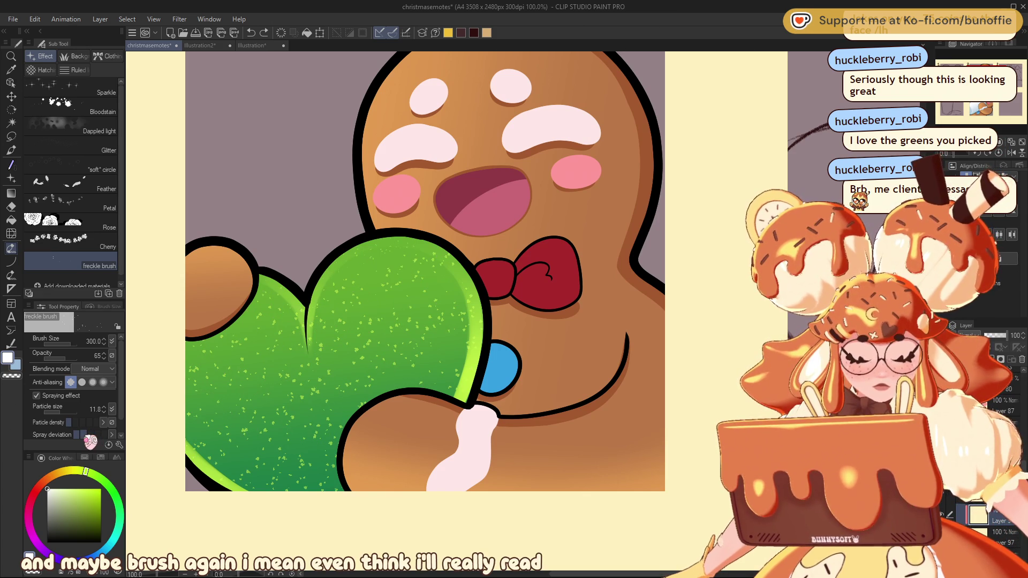
scroll(119, 412, down, 1)
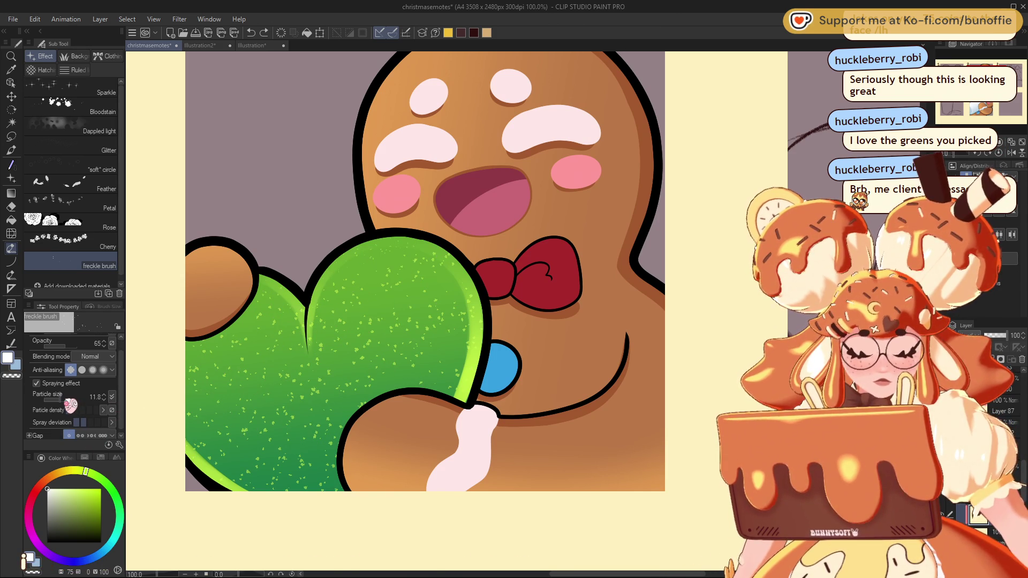
drag(65, 401, 78, 401)
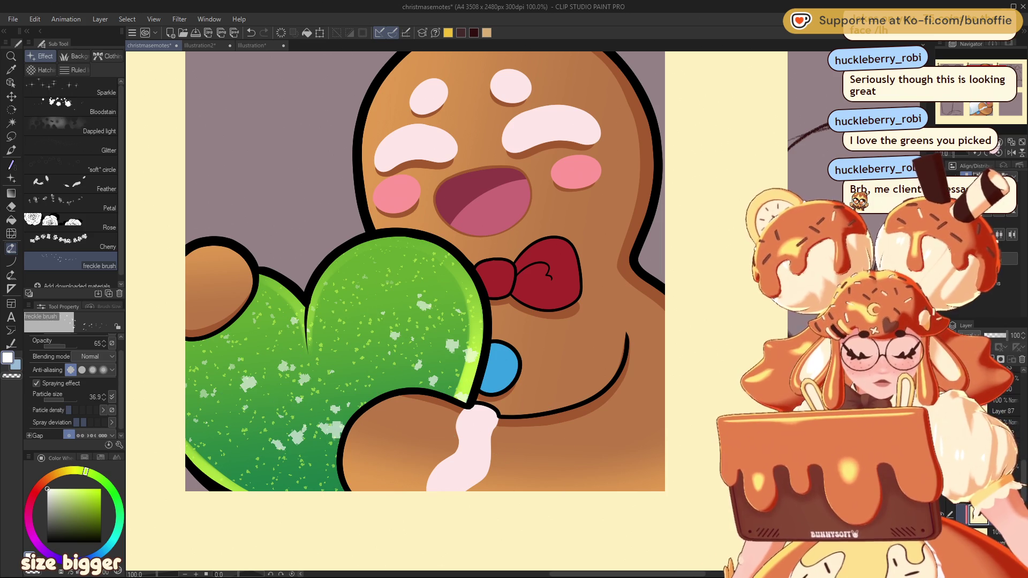
key(ctrl+minus)
key(ctrl+minus)
key(ctrl+minus)
key(ctrl+minus)
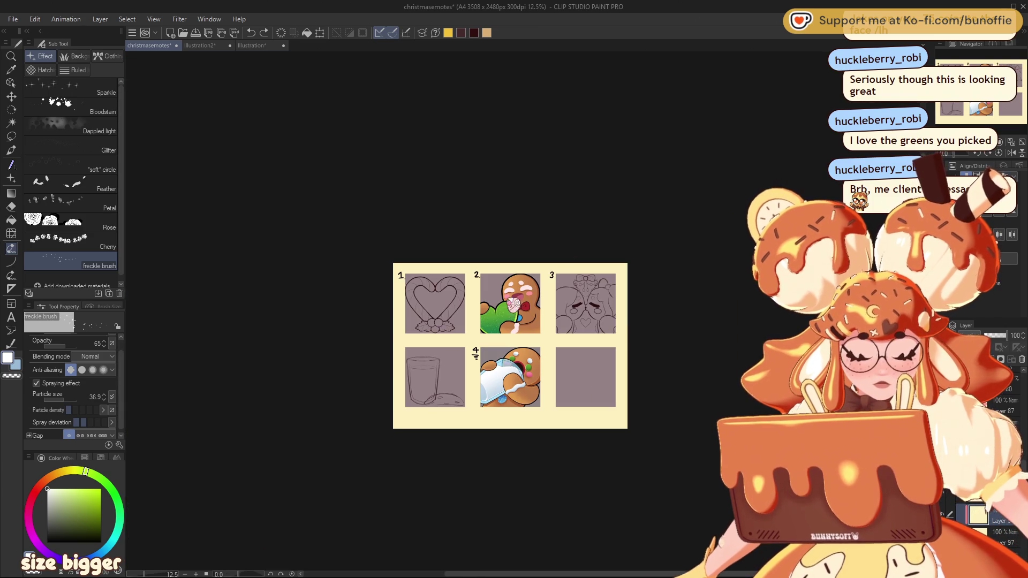
mouse_move(478, 324)
mouse_down()
mouse_move(511, 330)
mouse_move(480, 318)
mouse_up()
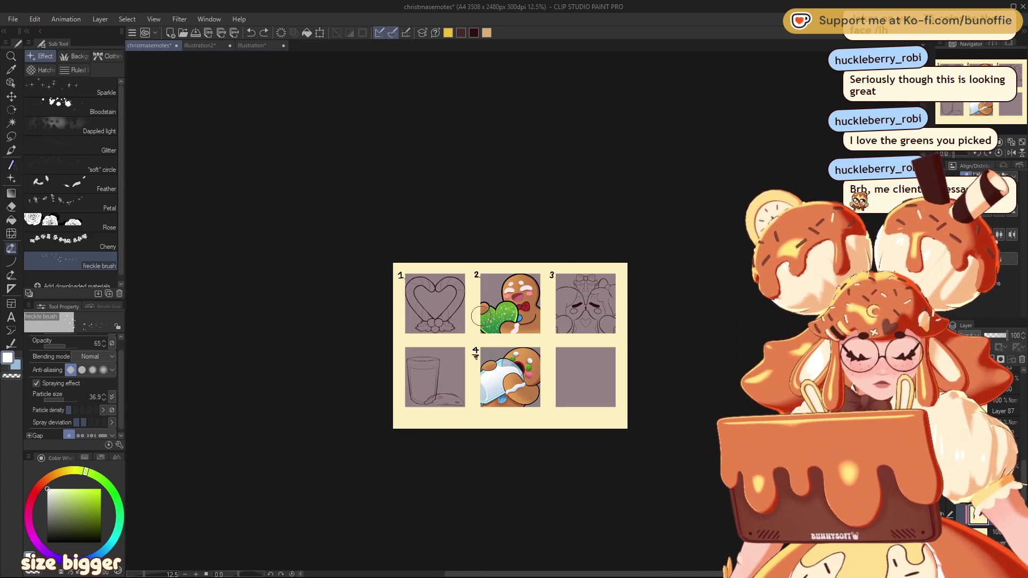
key(ctrl+minus)
key(ctrl+minus)
key(ctrl+minus)
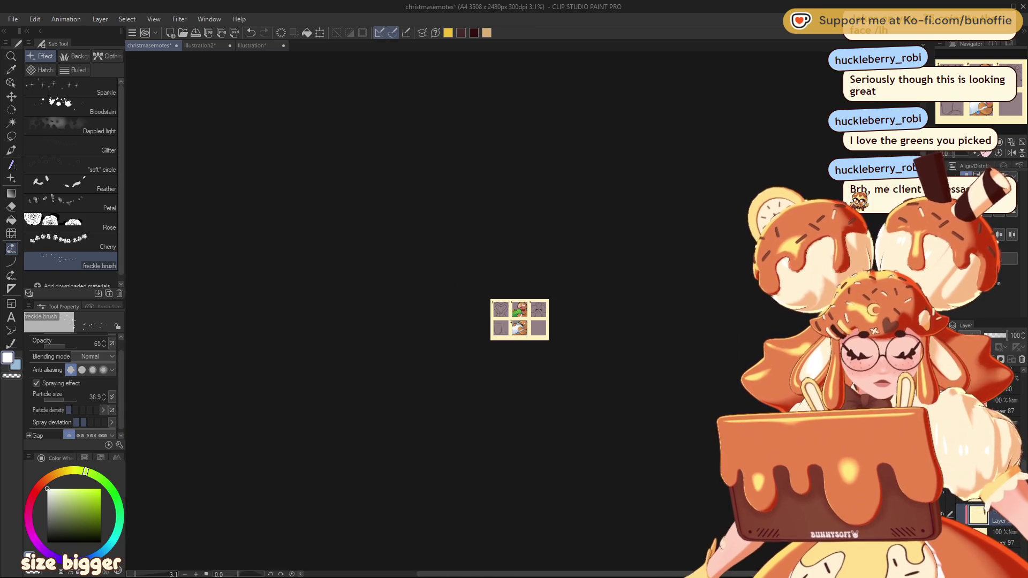
key(ctrl+plus)
key(ctrl+plus)
key(ctrl+plus)
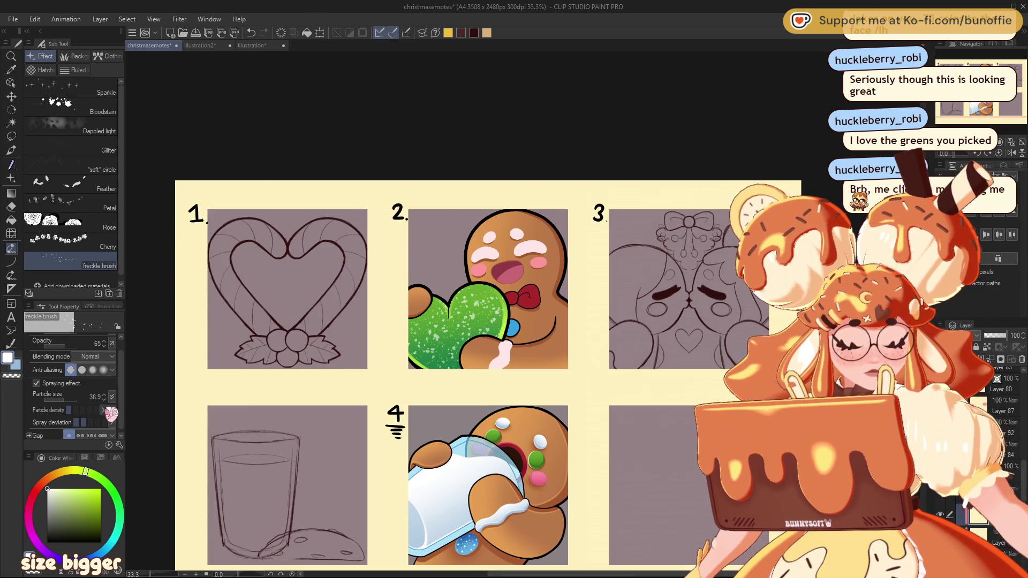
Step: Reduce particle size to 10.3 and toggle panel 2's colour layers off and on to check them
drag(66, 401, 60, 401)
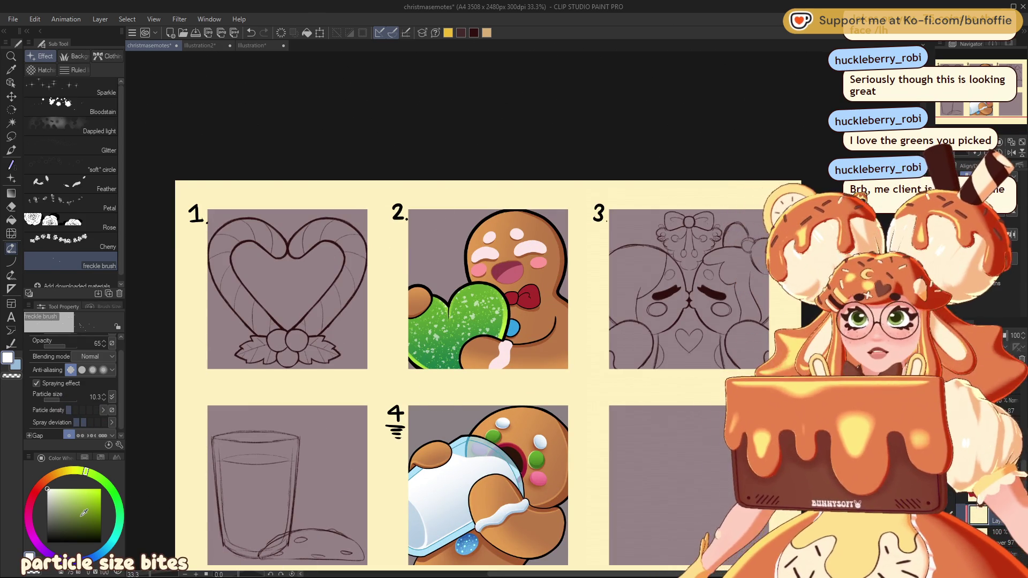
mouse_move(987, 109)
mouse_down()
mouse_move(1003, 109)
mouse_move(989, 108)
mouse_up()
key(ctrl+plus)
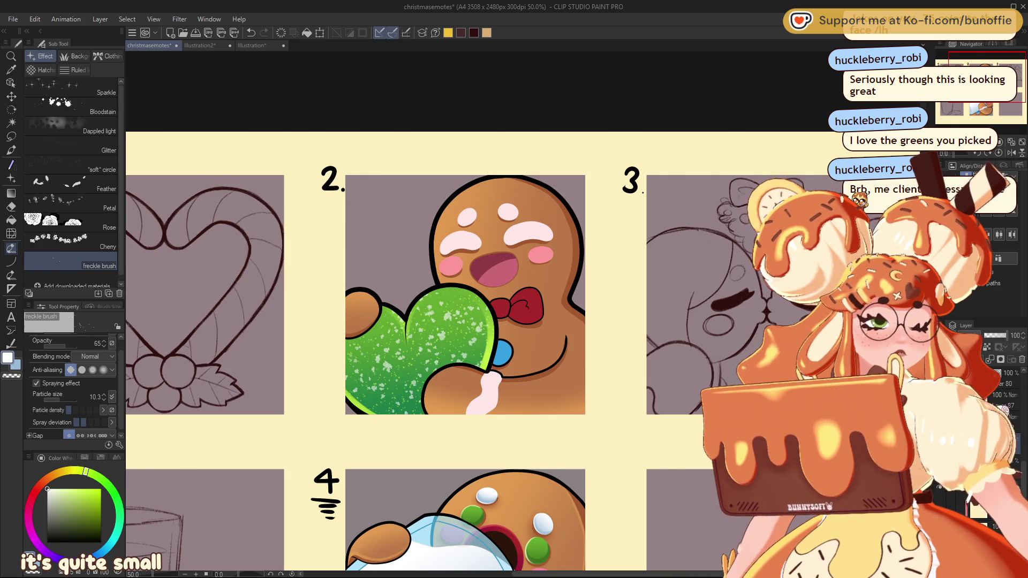
click(940, 397)
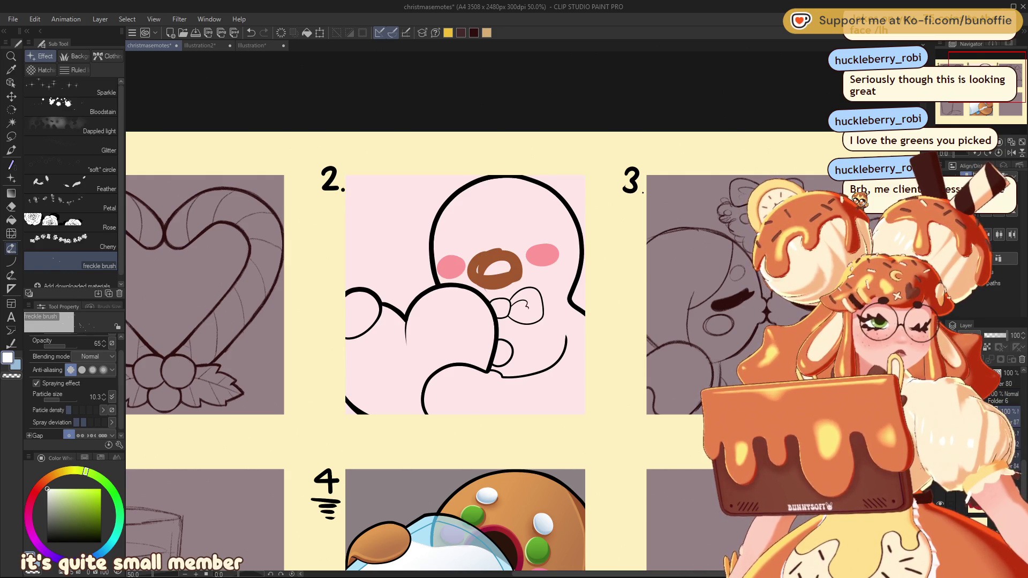
click(940, 397)
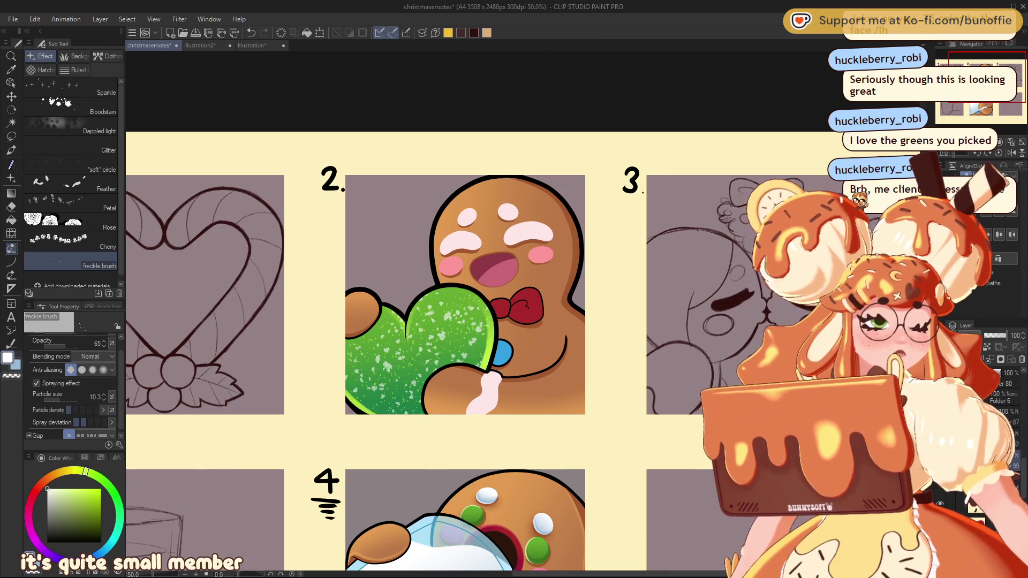
key(ctrl+plus)
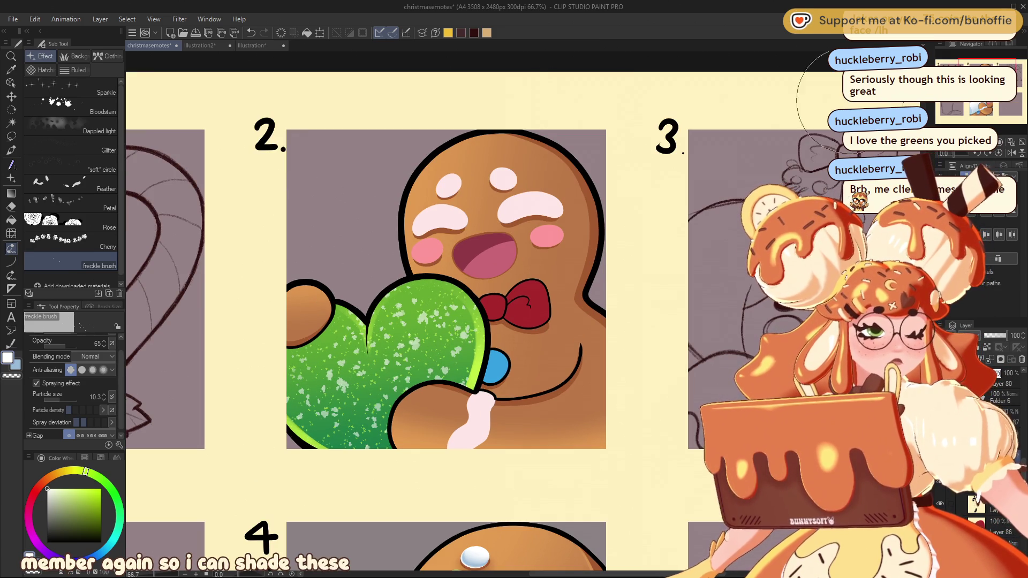
Step: Eyedrop the eyebrows' light pink and shift it toward a magenta pink
alt+click(439, 217)
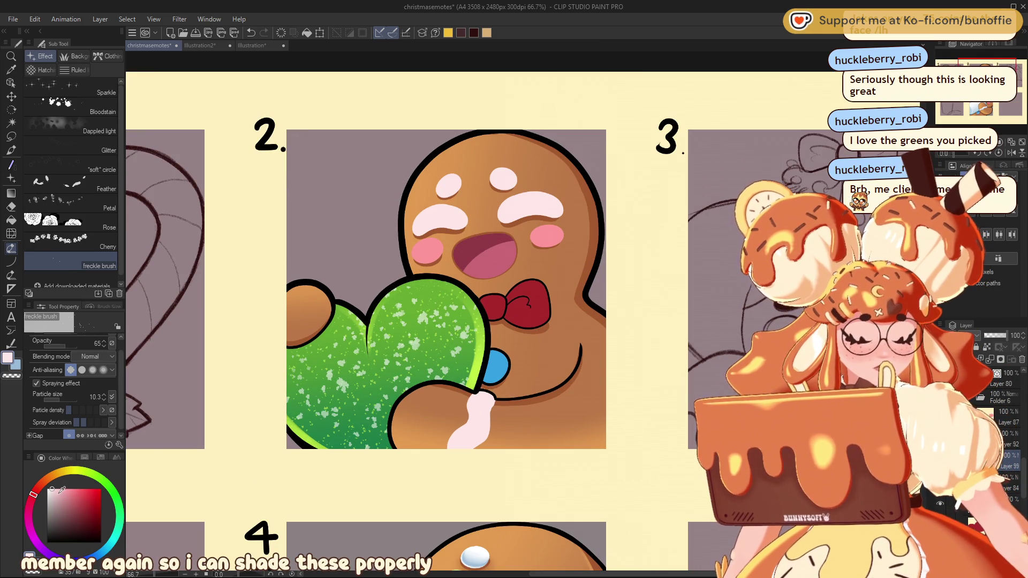
drag(33, 496, 28, 514)
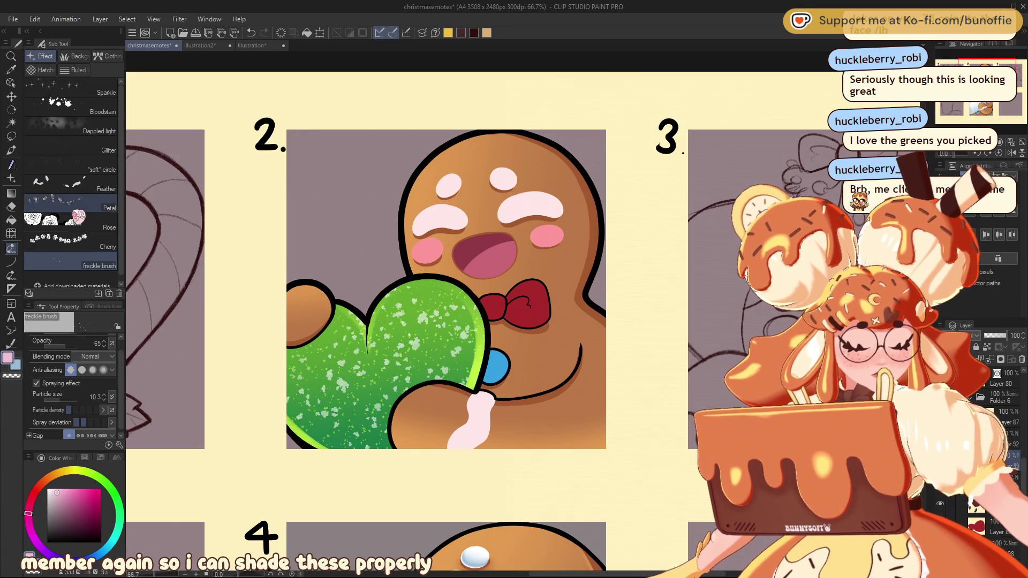
click(10, 150)
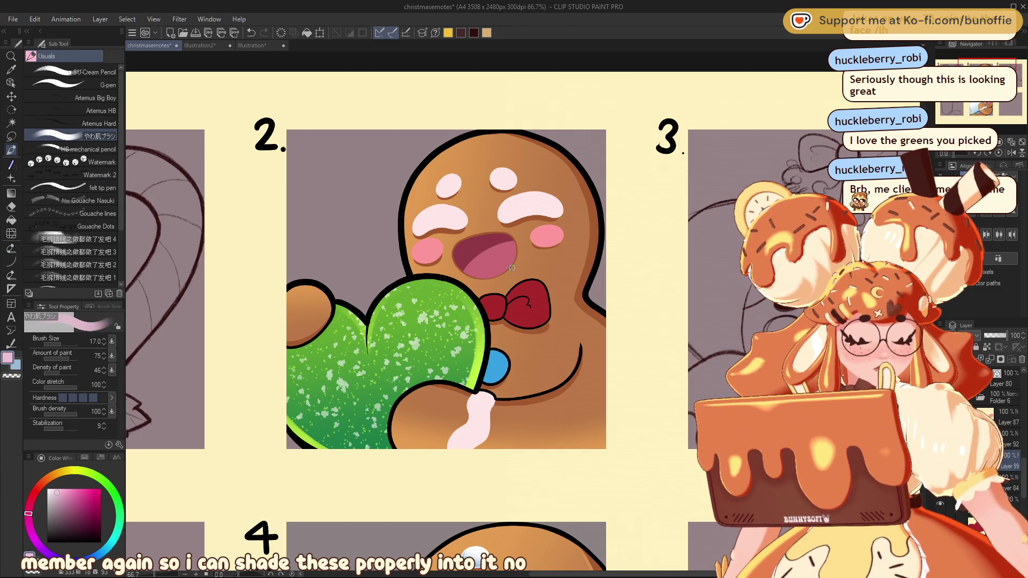
Step: Shade the left icing eyebrow with a lavender foreground-to-transparent gradient inside a lasso selection
scroll(446, 311, down, 5)
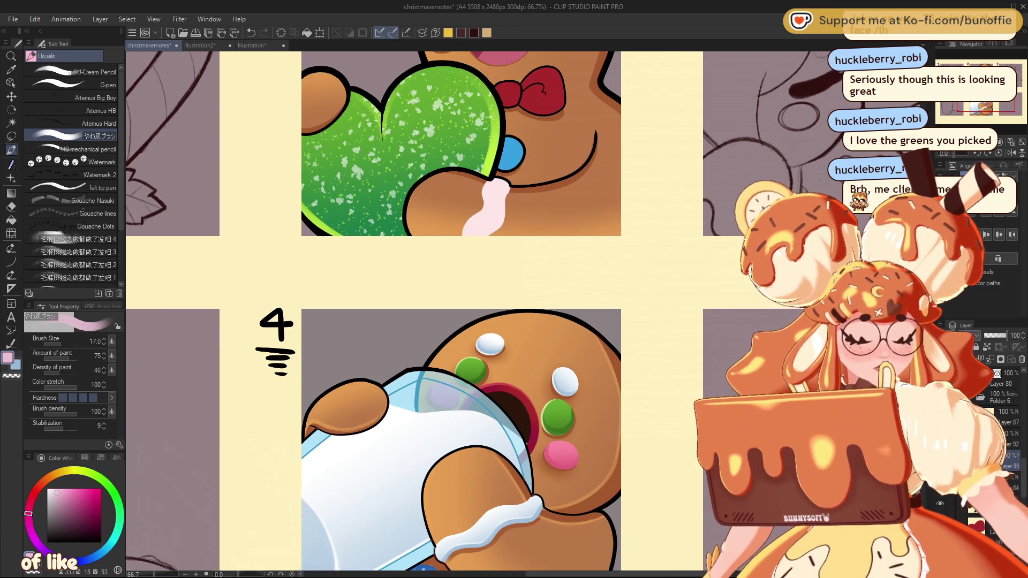
scroll(446, 311, up, 5)
drag(417, 167, 484, 262)
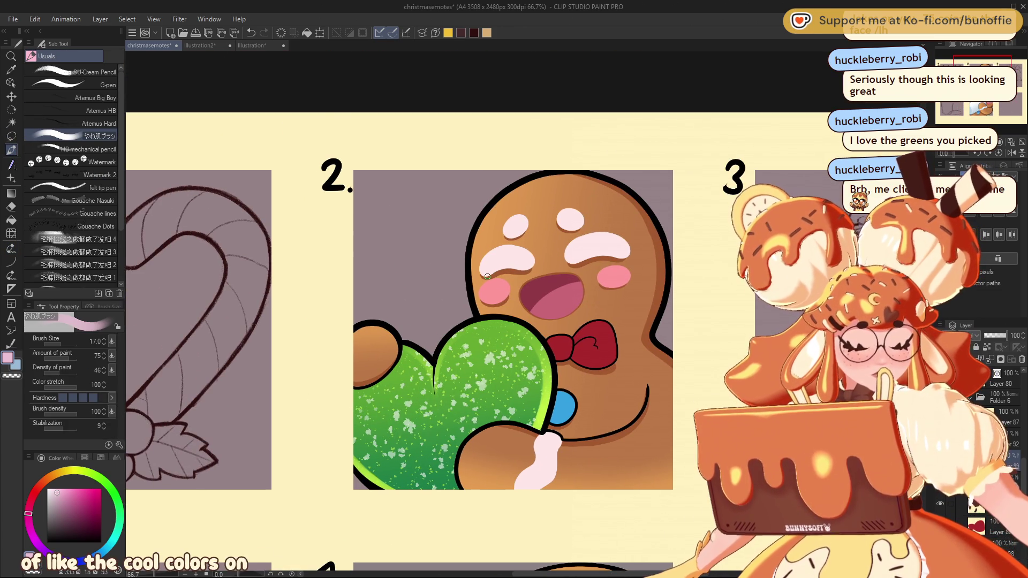
key(bracketright)
key(bracketright)
key(bracketright)
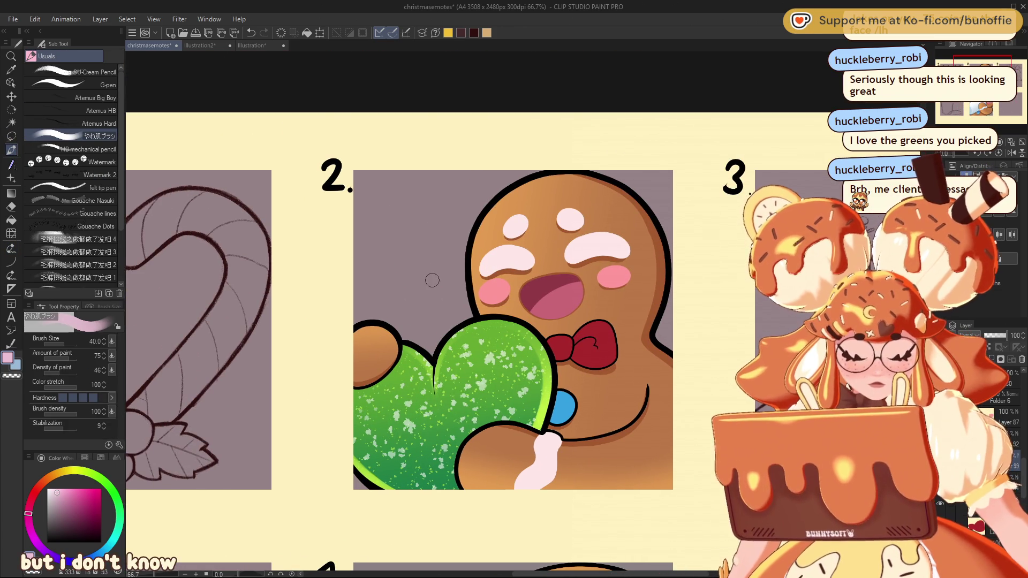
click(11, 136)
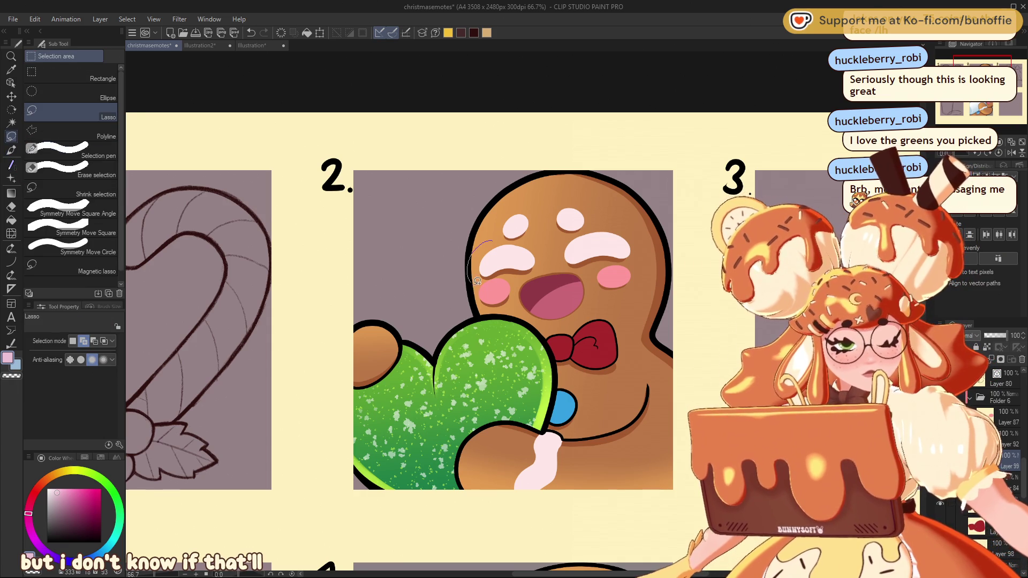
drag(545, 246, 515, 239)
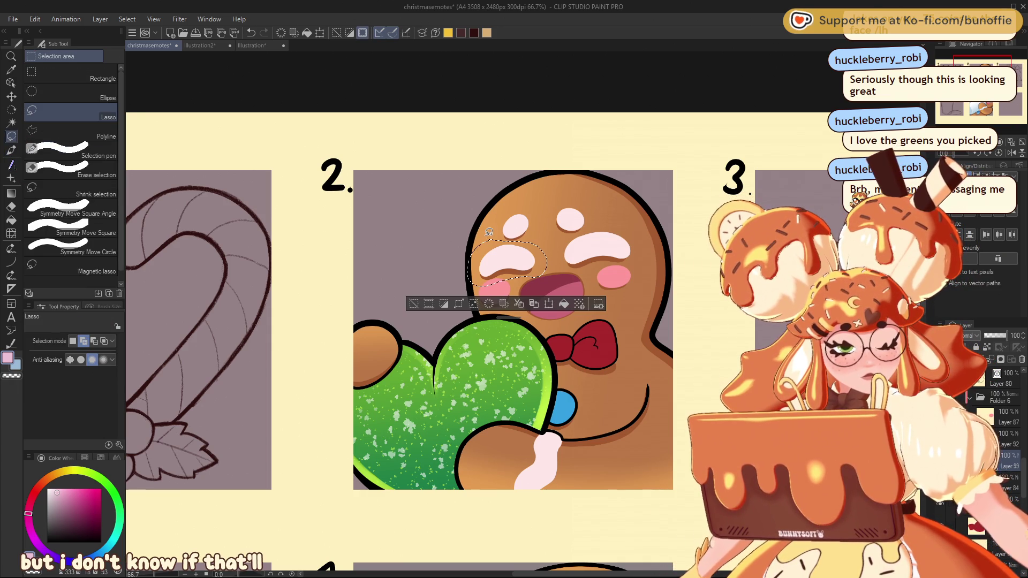
click(11, 193)
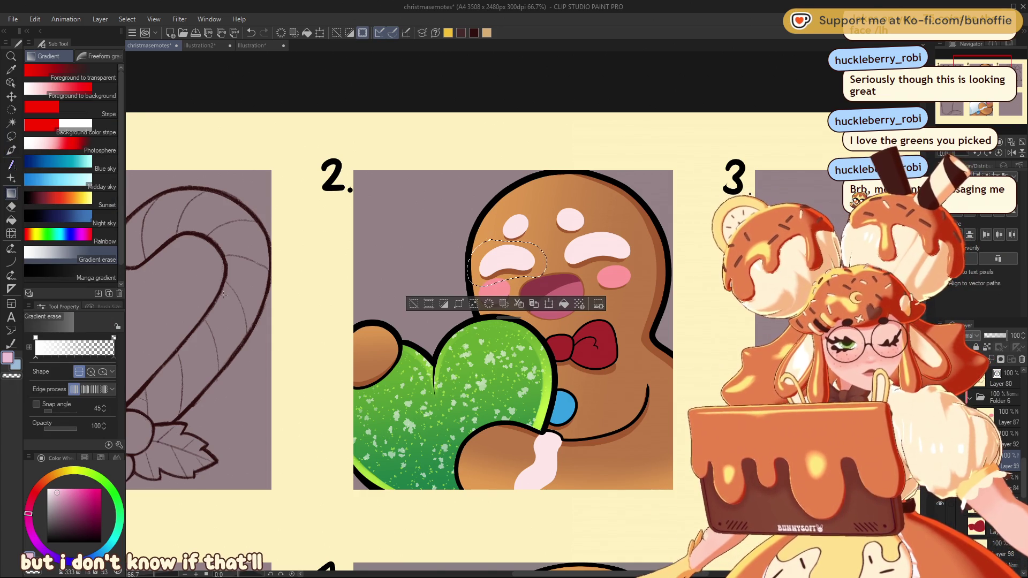
click(70, 74)
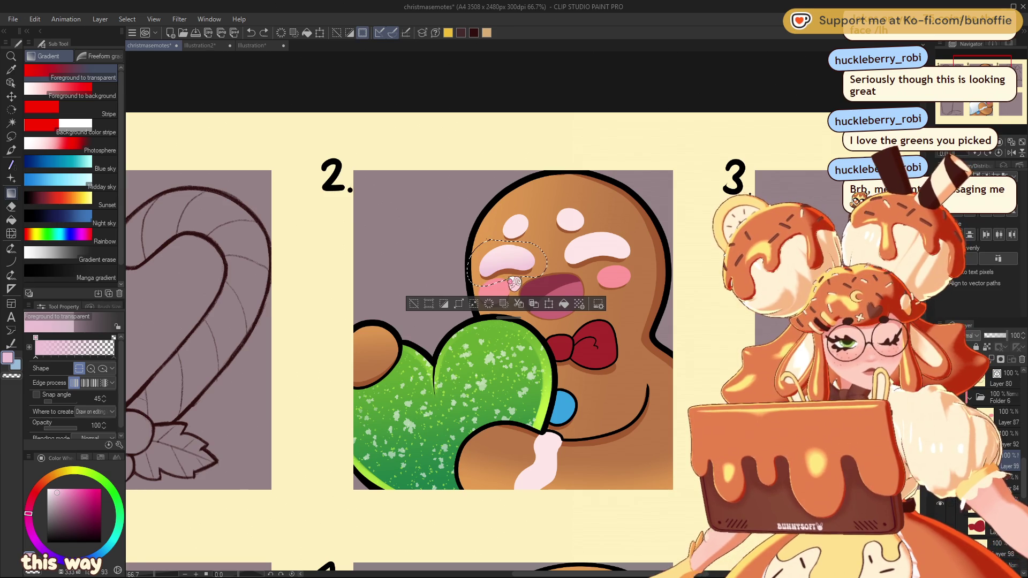
drag(519, 287, 504, 247)
key(ctrl+z)
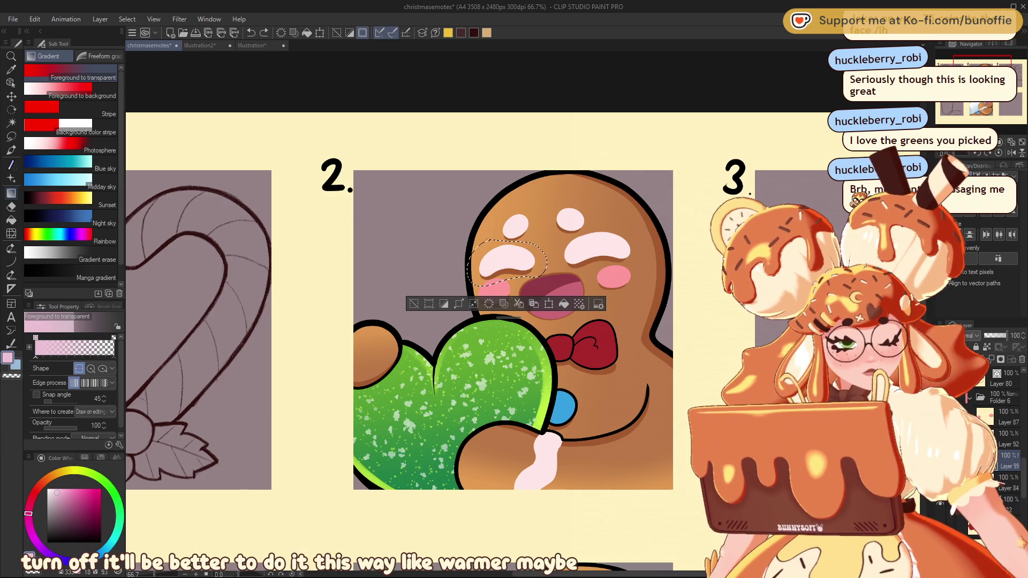
click(30, 554)
drag(507, 283, 510, 248)
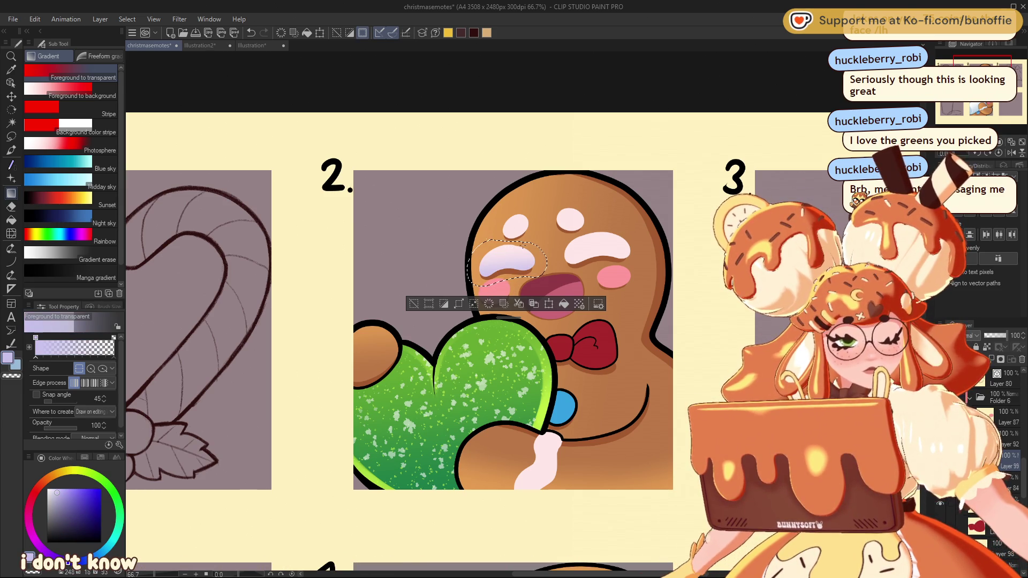
click(416, 305)
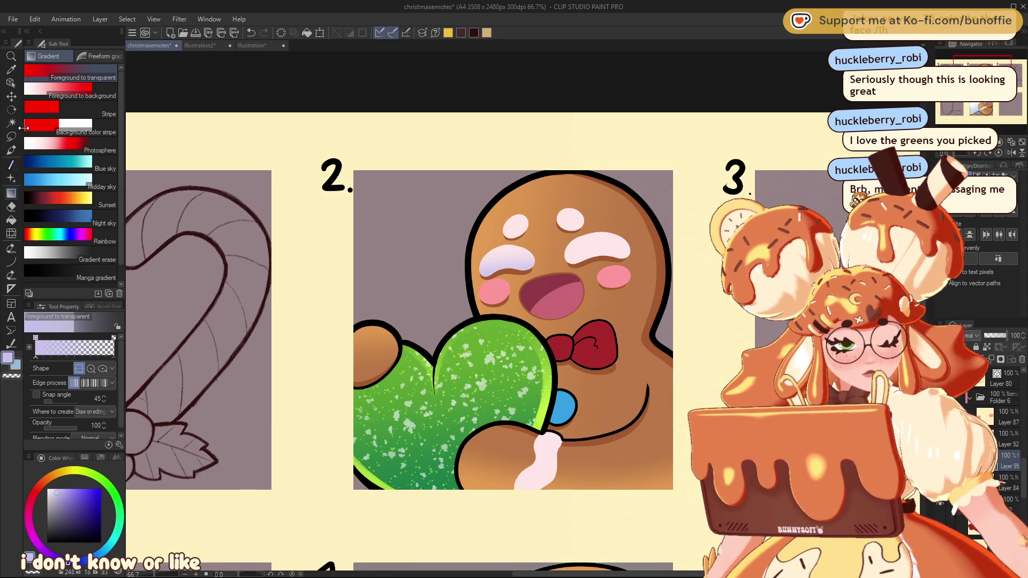
Step: Shade the right crescent icing shape with a lavender gradient fading upward
click(11, 136)
drag(572, 236, 559, 254)
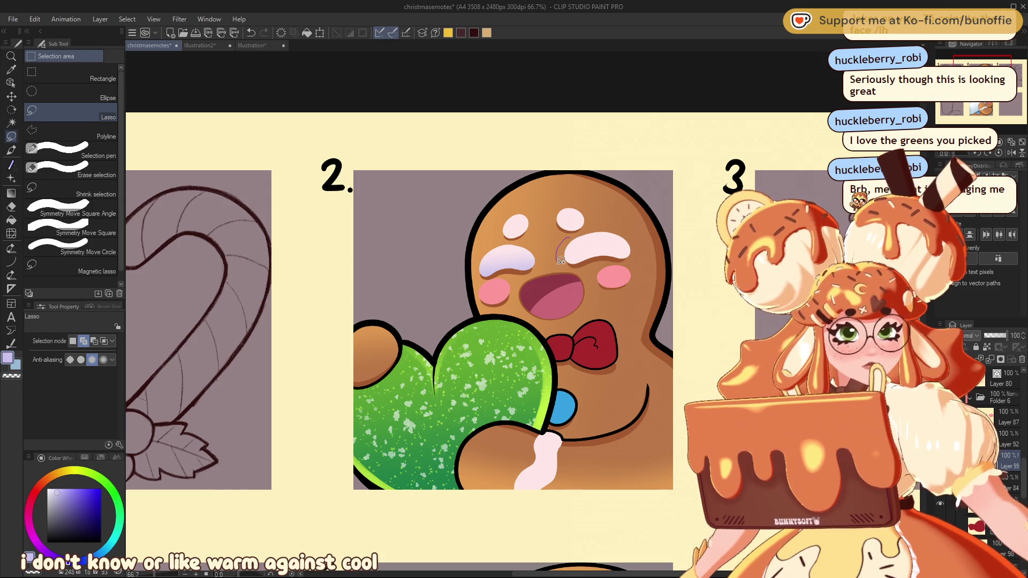
drag(613, 225, 584, 230)
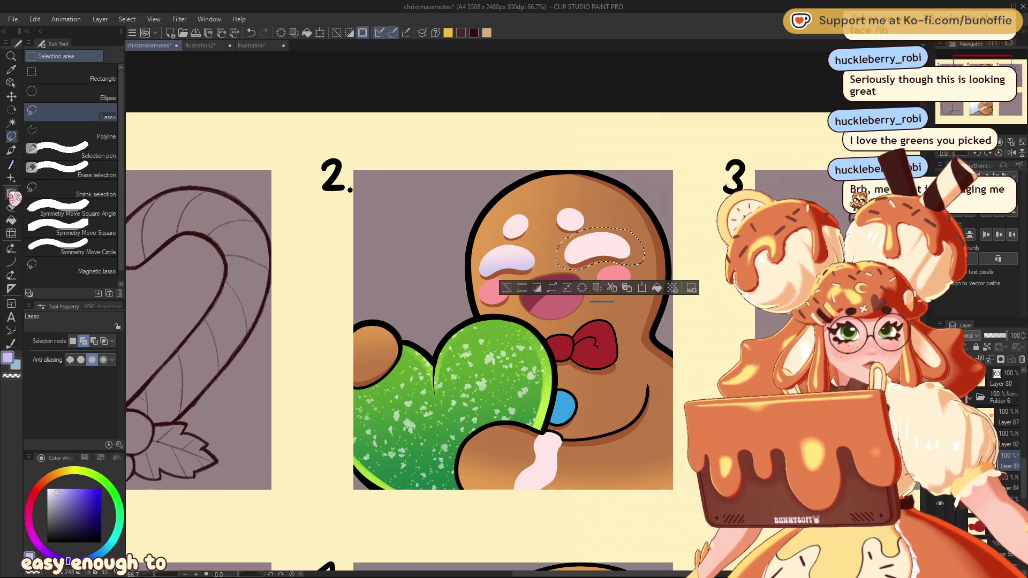
click(12, 194)
drag(597, 263, 597, 226)
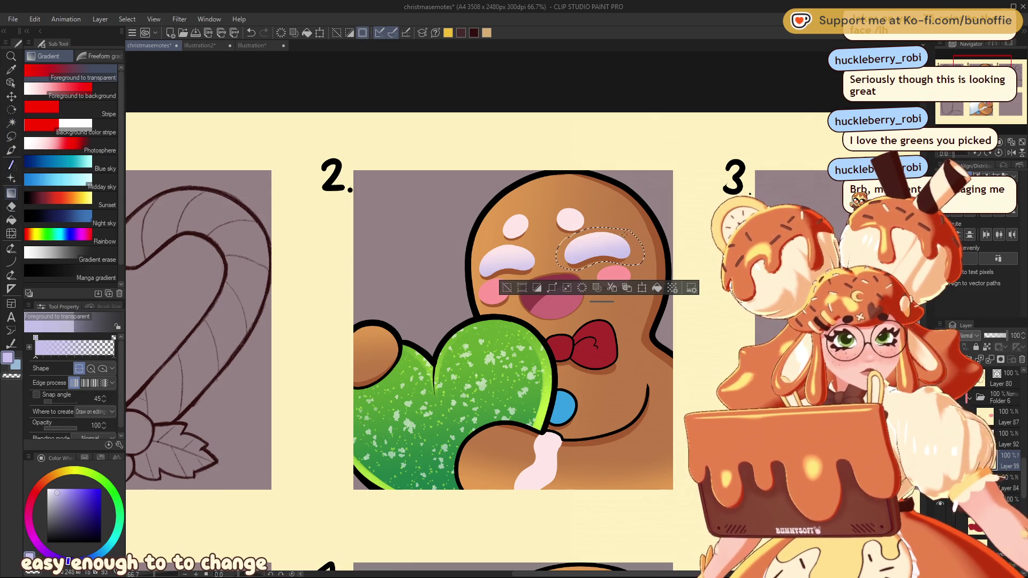
click(507, 289)
Step: Work through the small left and right icing ovals with lasso selections and the Gradient tool
click(12, 136)
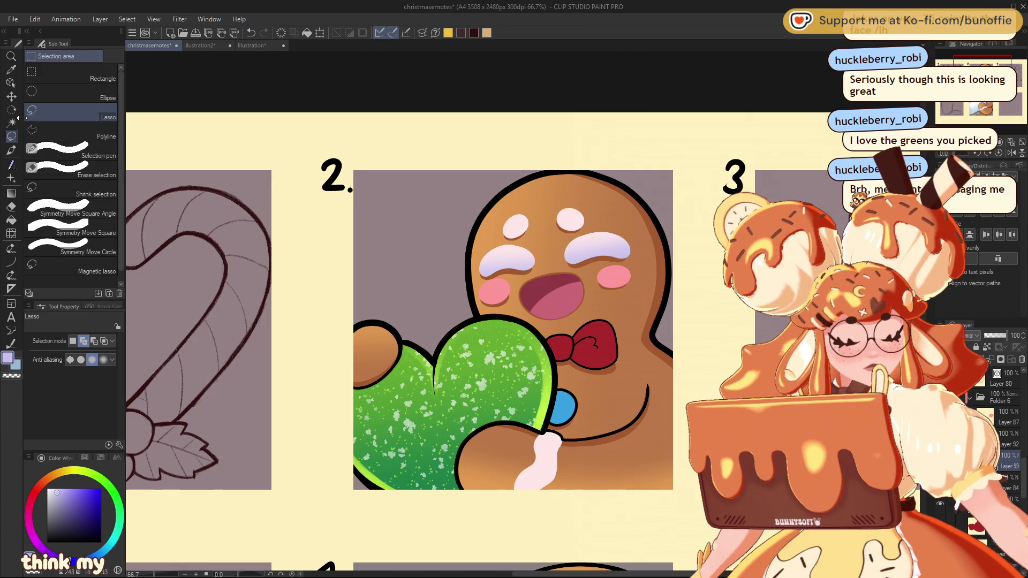
mouse_move(527, 199)
mouse_down()
mouse_move(496, 227)
mouse_move(536, 200)
mouse_up()
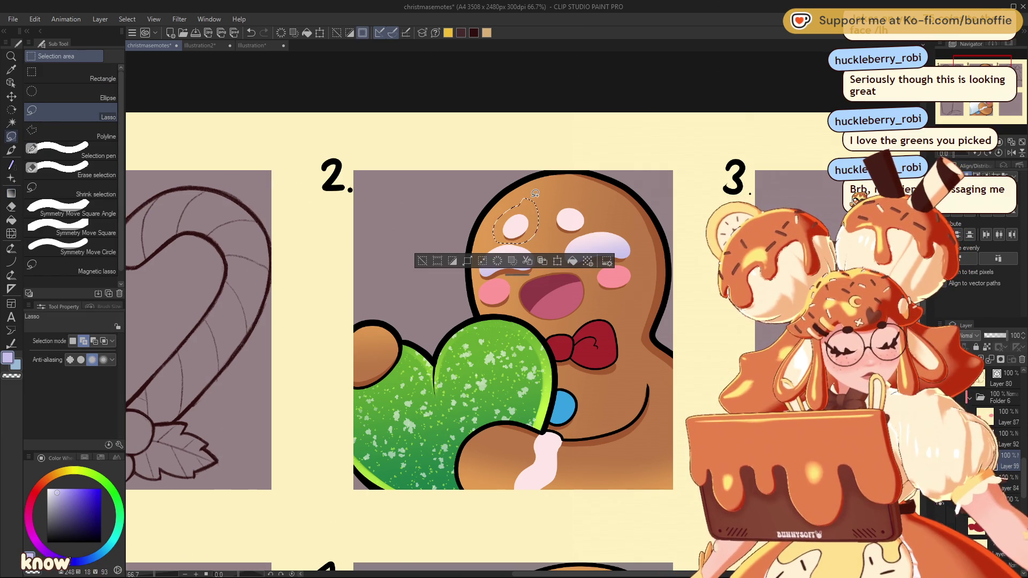
click(11, 194)
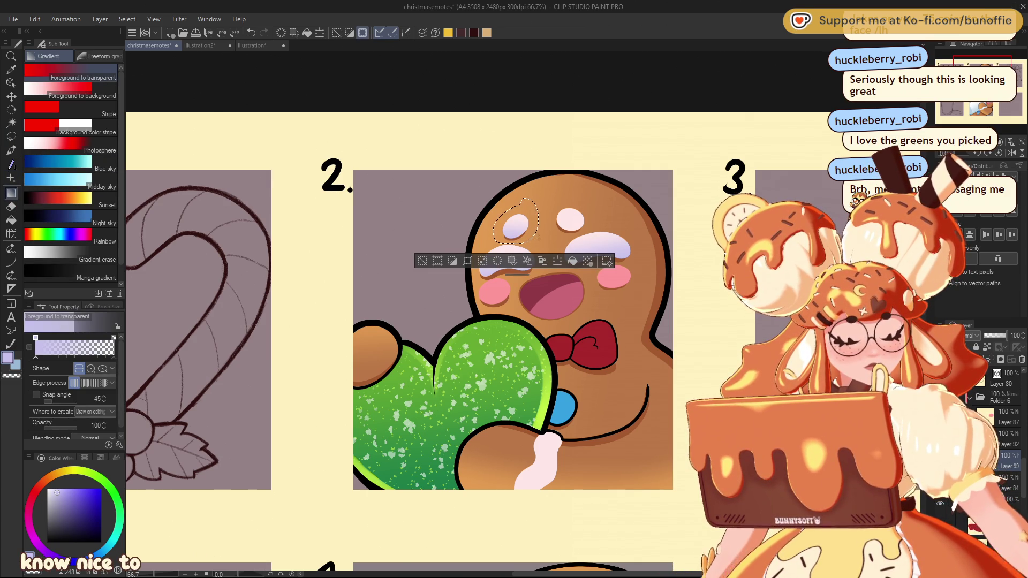
click(423, 261)
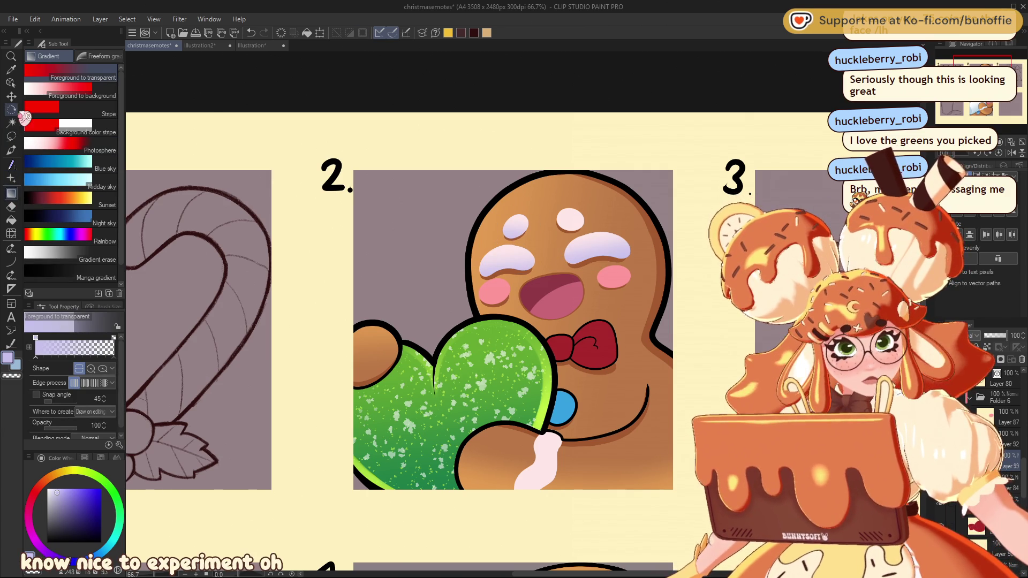
click(11, 136)
mouse_move(567, 201)
mouse_down()
mouse_move(581, 230)
mouse_move(572, 194)
mouse_up()
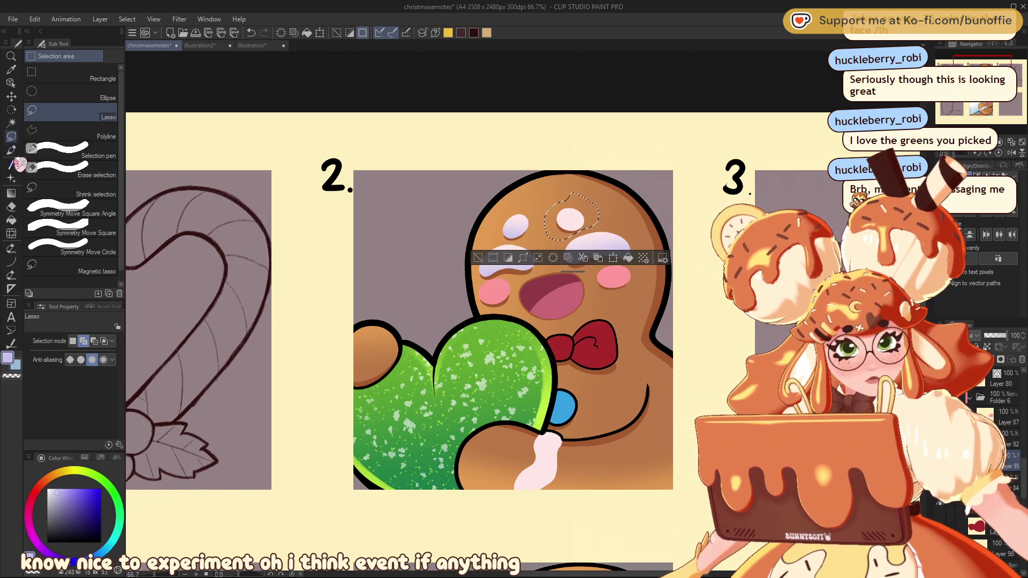
click(11, 193)
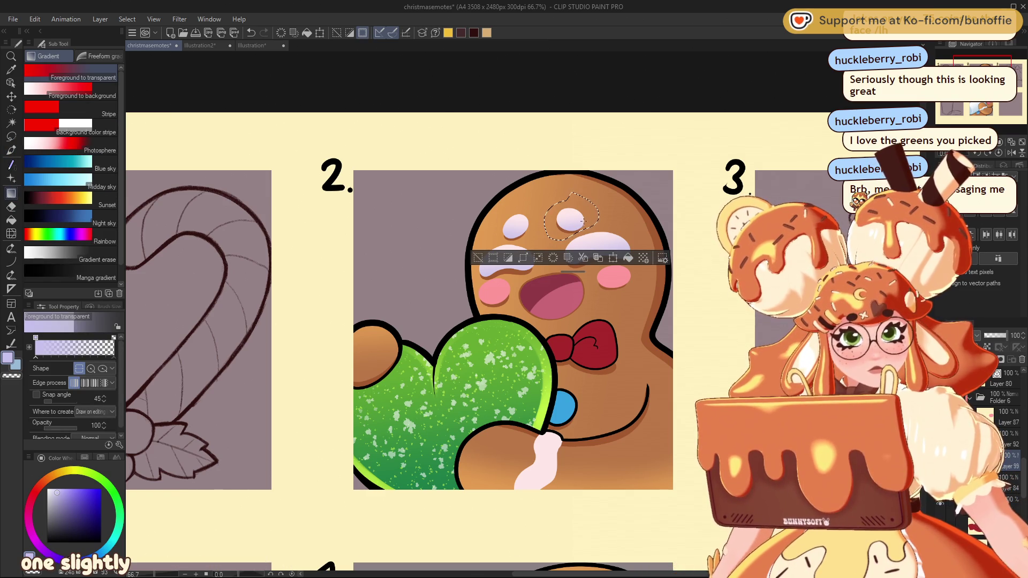
click(478, 259)
Step: Shade the icing drip on the hand with a lavender gradient
scroll(478, 258, down, 3)
scroll(407, 310, down, 3)
scroll(407, 310, up, 4)
scroll(407, 310, right, 3)
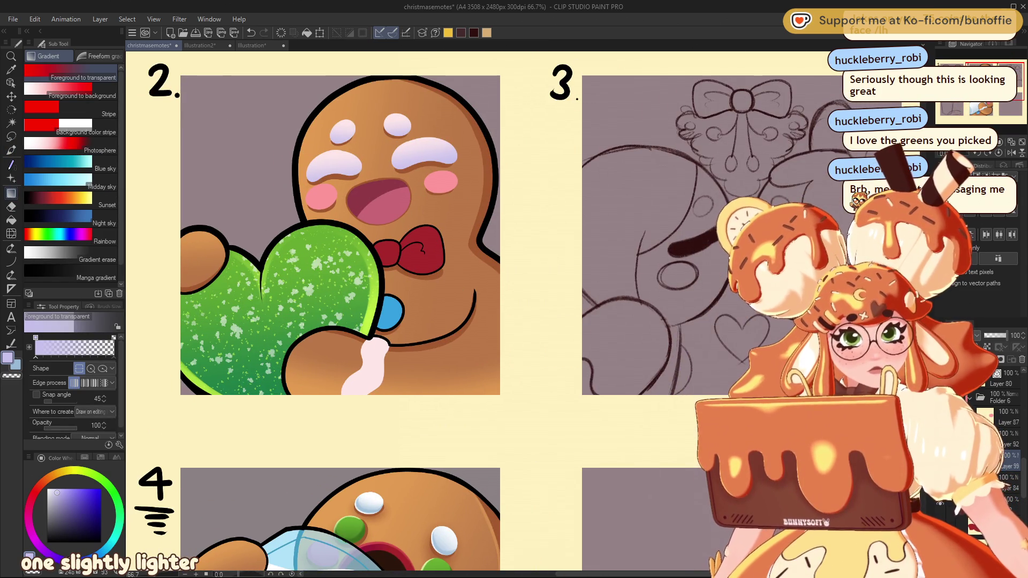
click(11, 137)
mouse_move(375, 325)
mouse_down()
mouse_move(345, 415)
mouse_move(401, 317)
mouse_up()
click(11, 193)
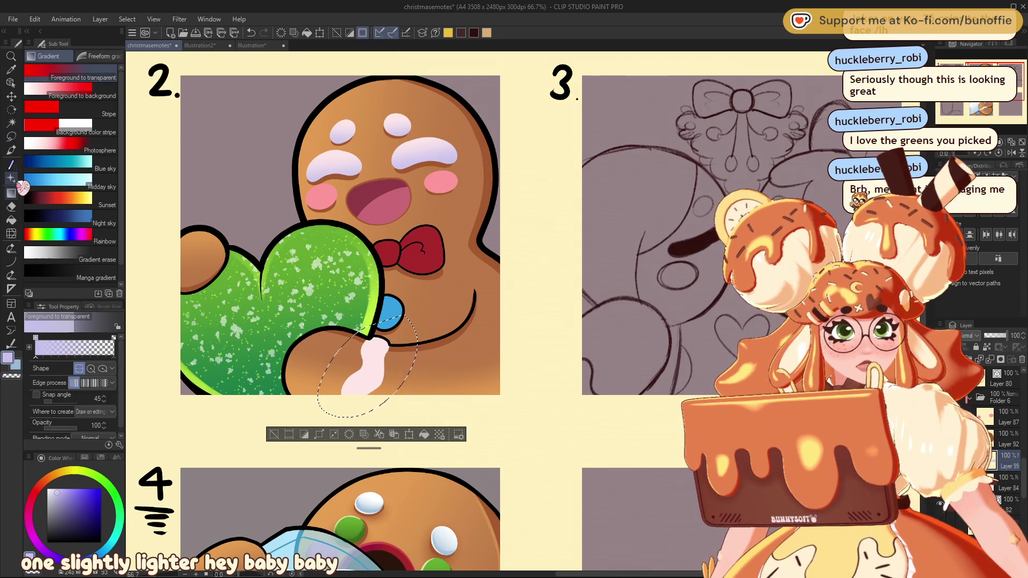
drag(350, 415, 380, 370)
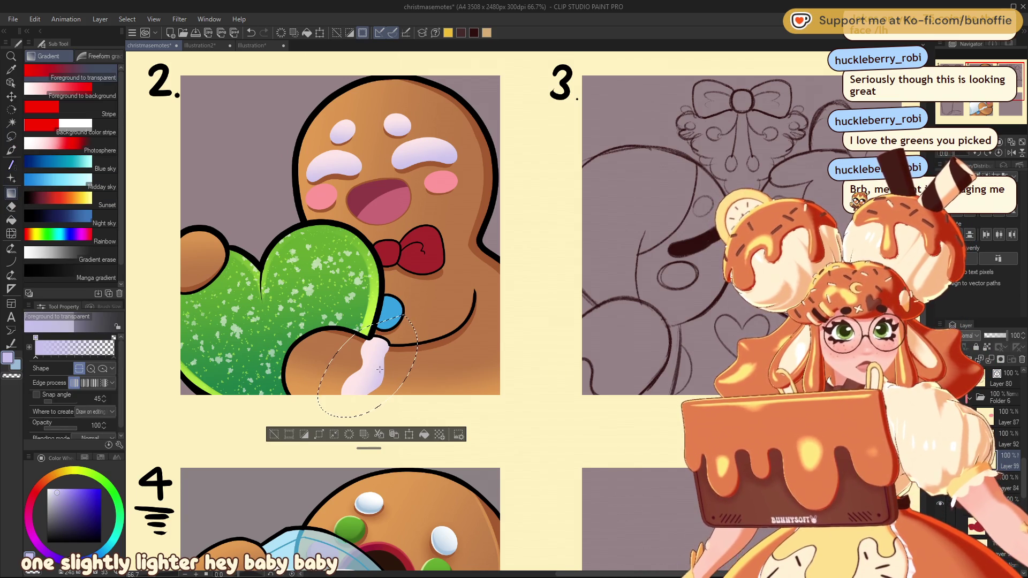
click(274, 435)
Step: Zoom to 100% and ready a smaller pale pink brush with stabilization 100
drag(968, 102, 973, 81)
key(ctrl+alt+0)
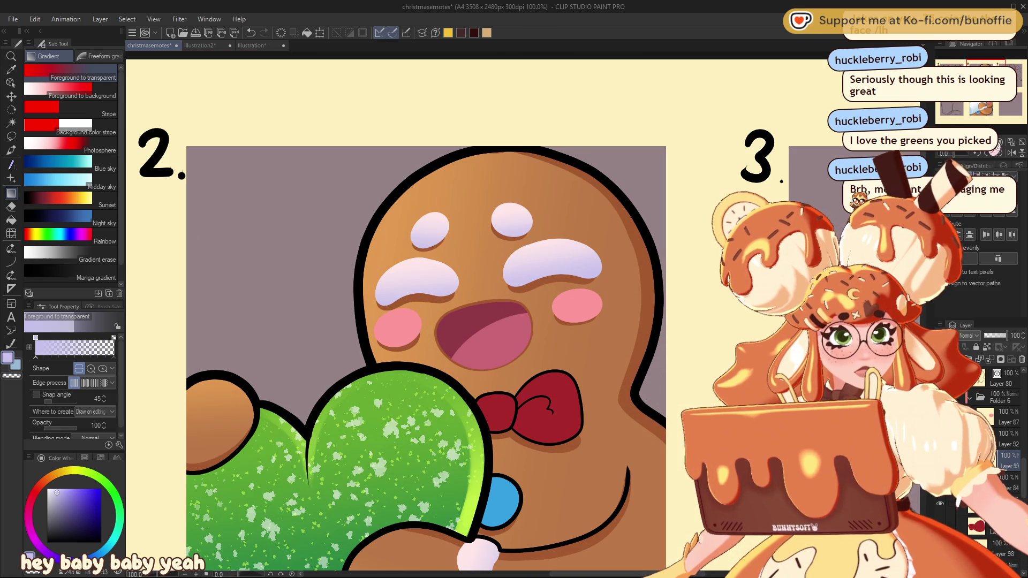
click(52, 489)
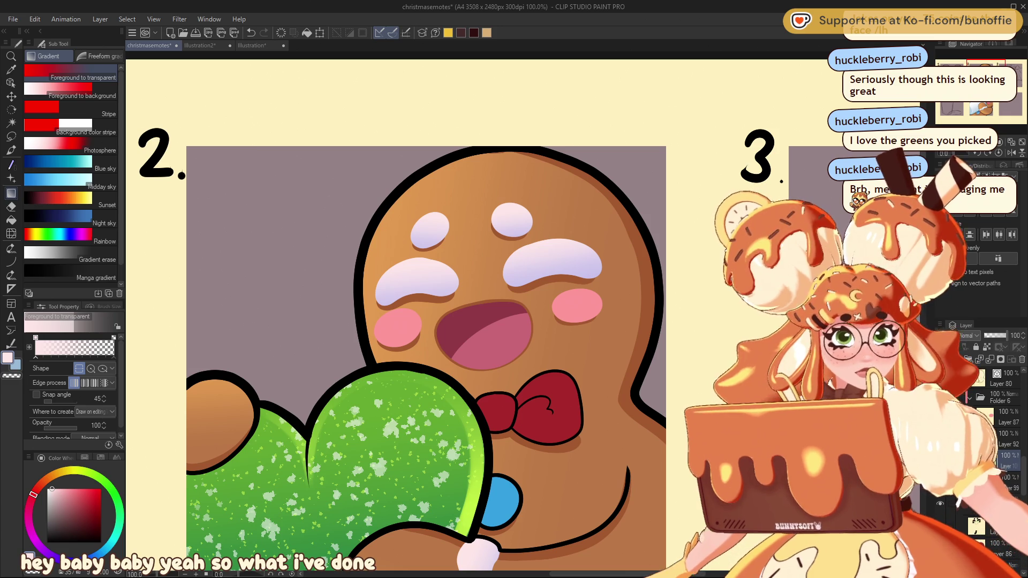
click(11, 150)
click(75, 428)
key(bracketleft)
key(bracketleft)
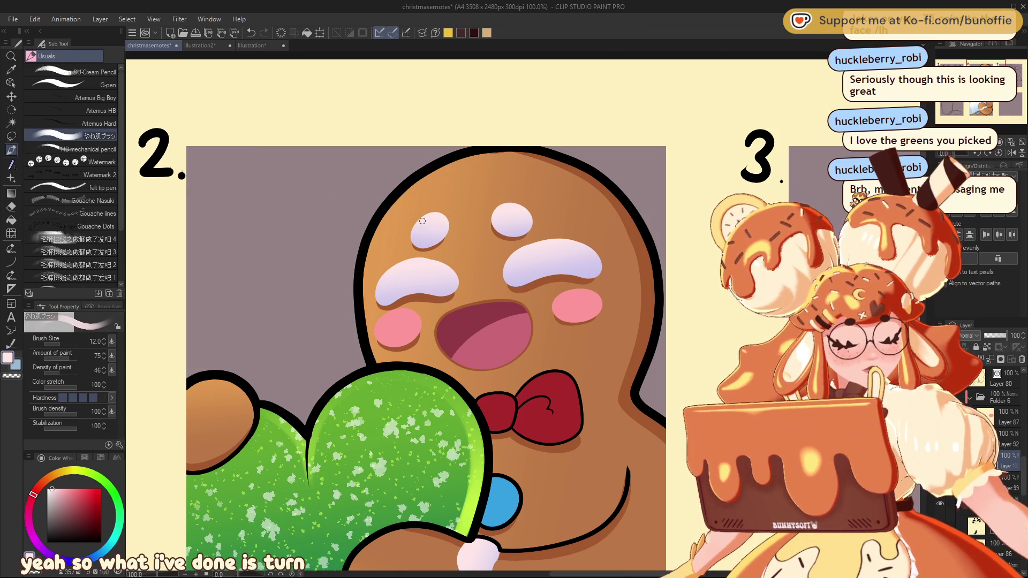
Step: Paint thin pale highlights at size 8 along the icing shapes' lower edges, undoing the last one
key(bracketleft)
key(bracketleft)
key(bracketleft)
drag(414, 228, 421, 248)
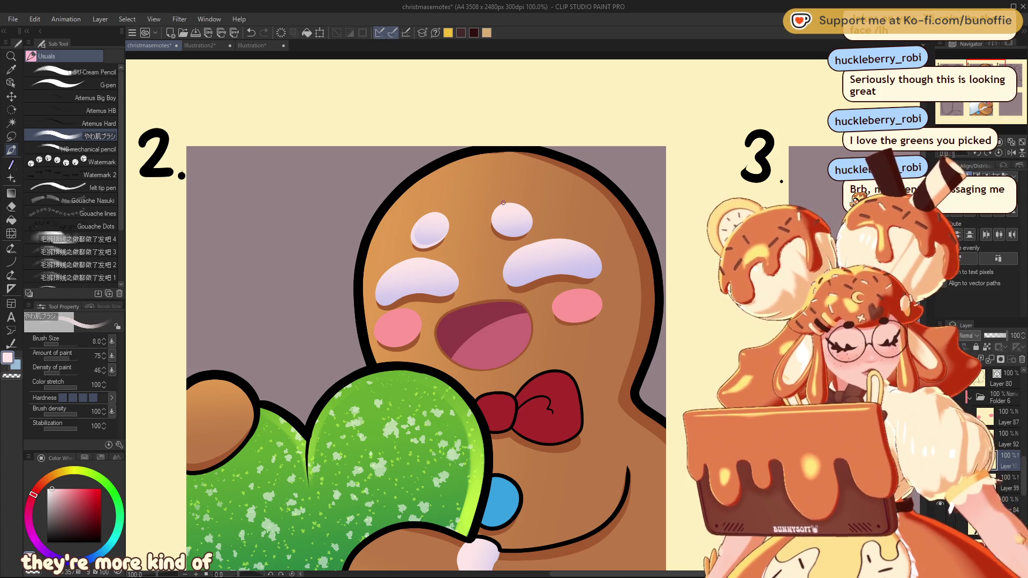
drag(494, 228, 529, 232)
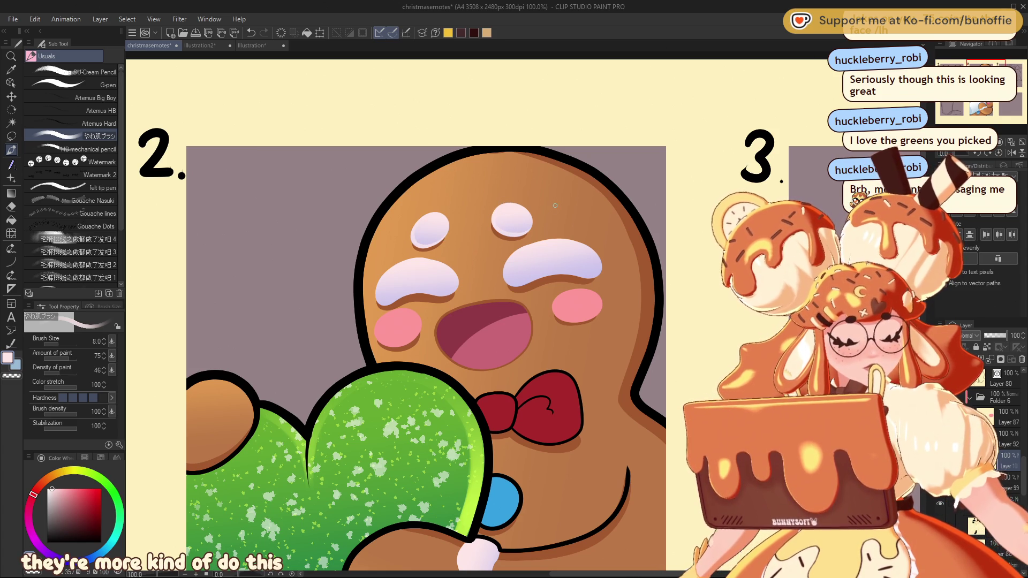
mouse_move(377, 289)
mouse_down()
mouse_move(378, 301)
mouse_move(438, 296)
mouse_up()
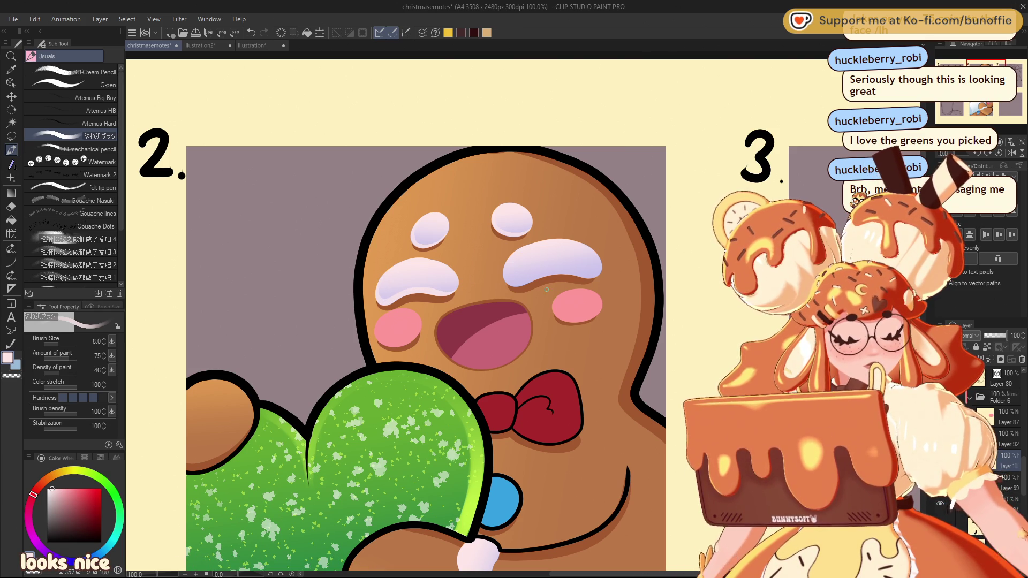
mouse_move(509, 258)
mouse_down()
mouse_move(517, 284)
mouse_move(599, 272)
mouse_up()
key(ctrl+z)
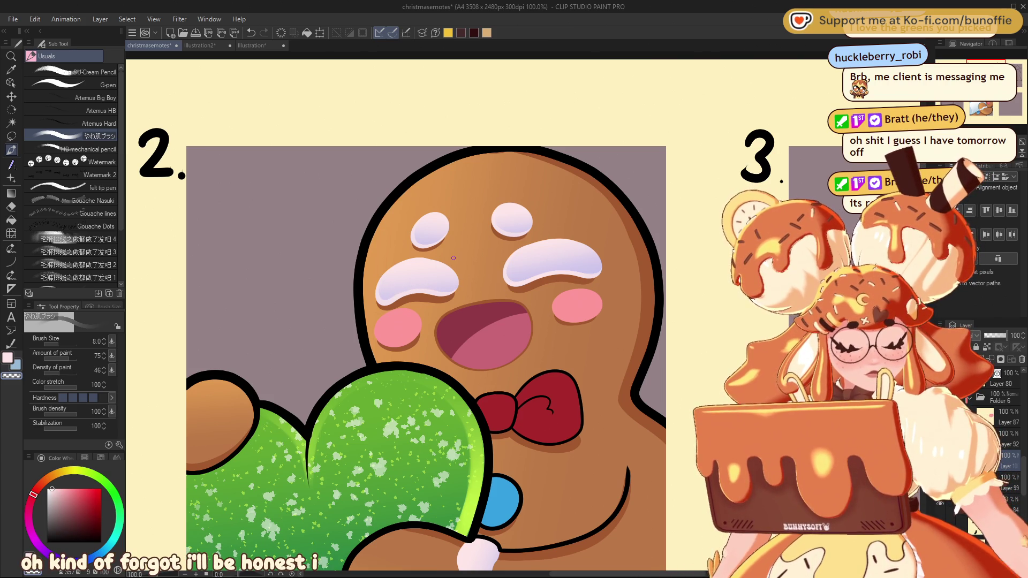
Step: Zoom out to see the whole emote sheet
key(ctrl+minus)
key(ctrl+minus)
key(ctrl+minus)
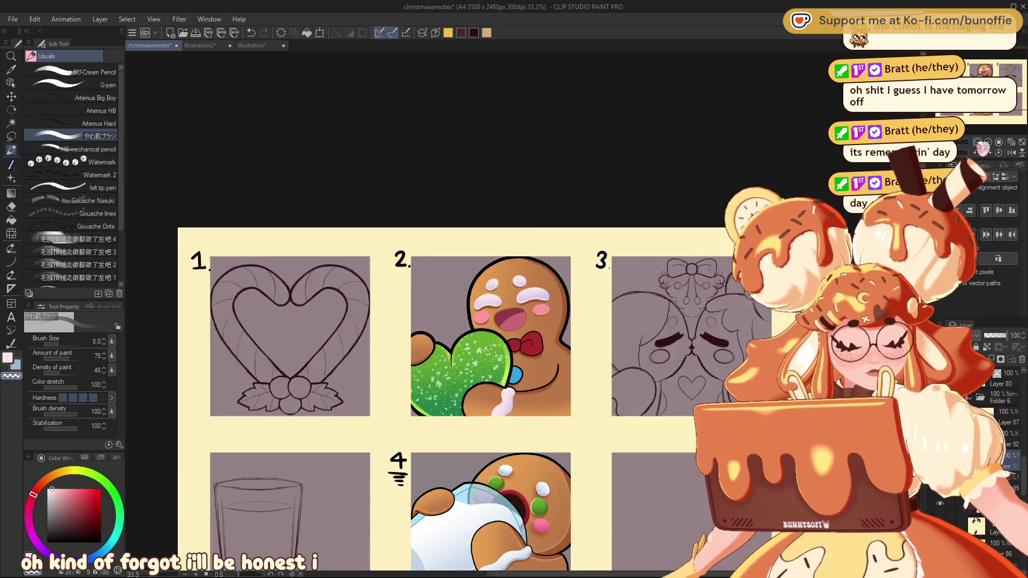
Step: Zoom in twice to bring the panel 2 gingerbread emote up close
key(ctrl+plus)
key(ctrl+plus)
key(ctrl+plus)
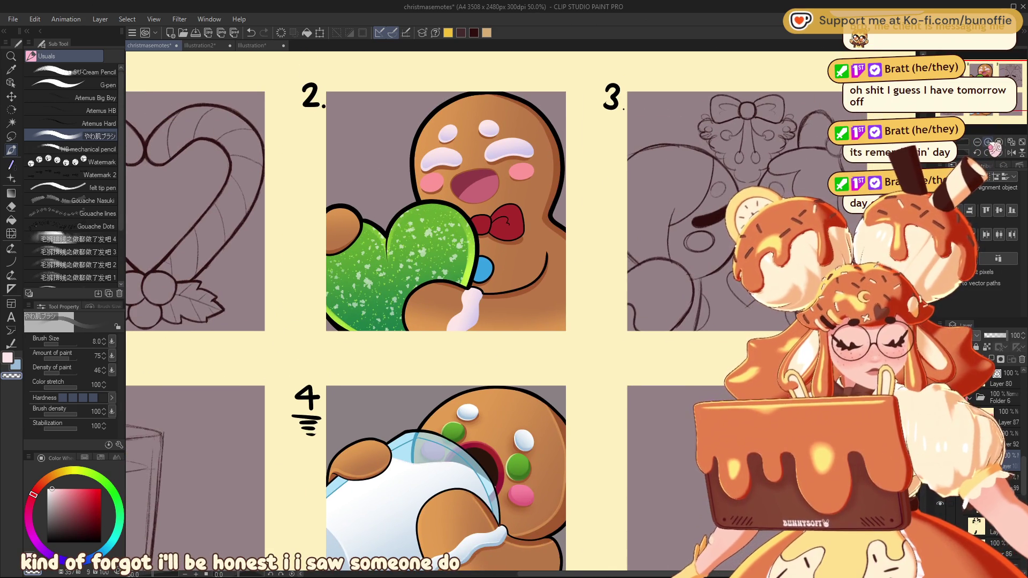
key(ctrl+plus)
key(ctrl+plus)
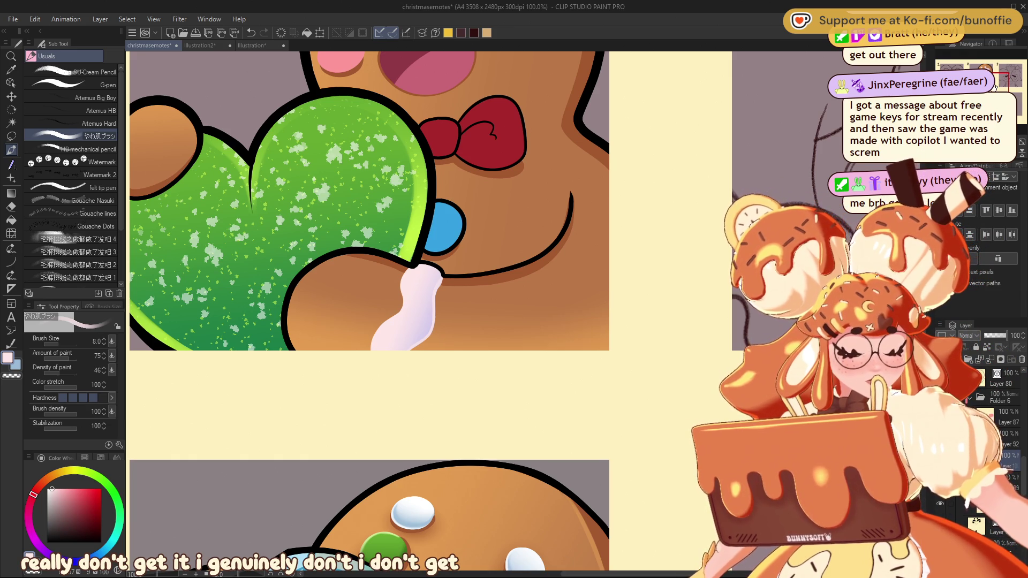
drag(445, 344, 492, 447)
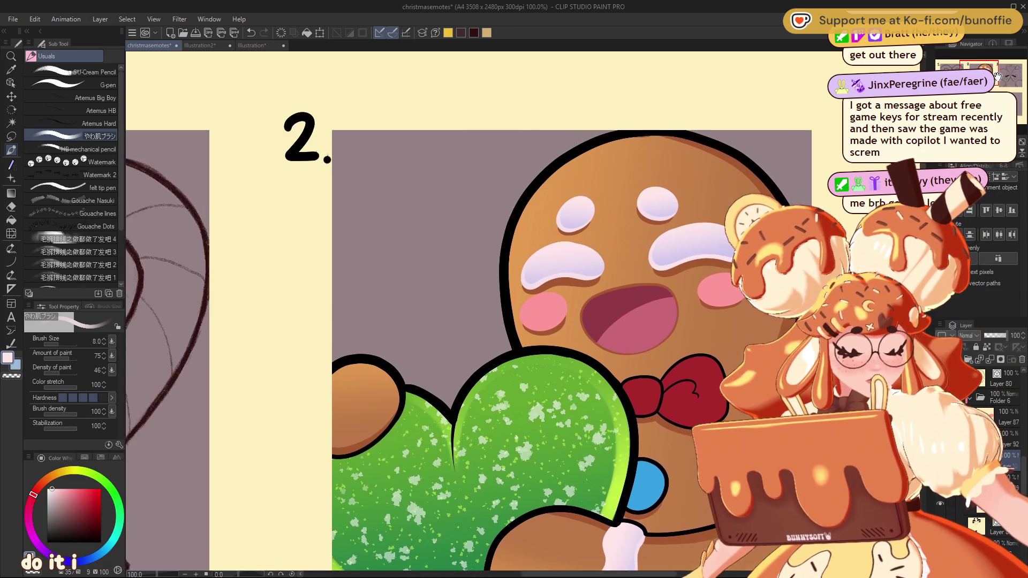
key(ctrl+minus)
key(ctrl+minus)
key(ctrl+minus)
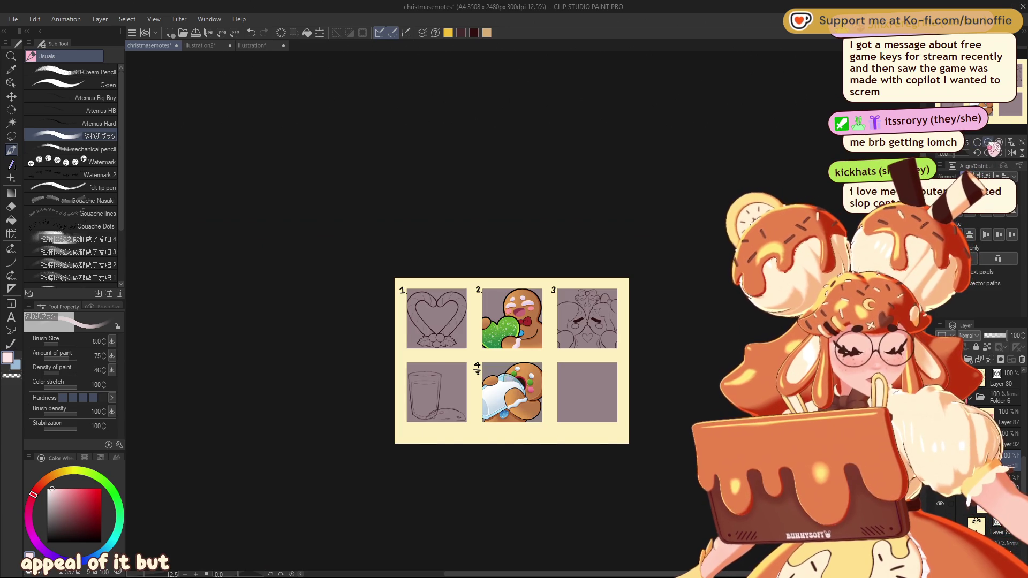
scroll(523, 312, up, 3)
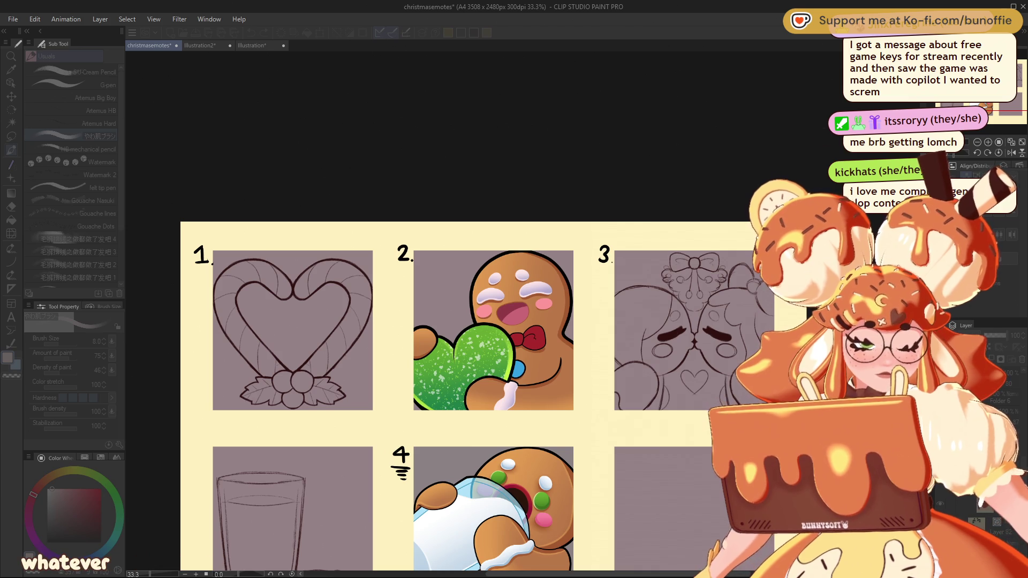
key(ctrl+minus)
key(ctrl+minus)
key(ctrl+minus)
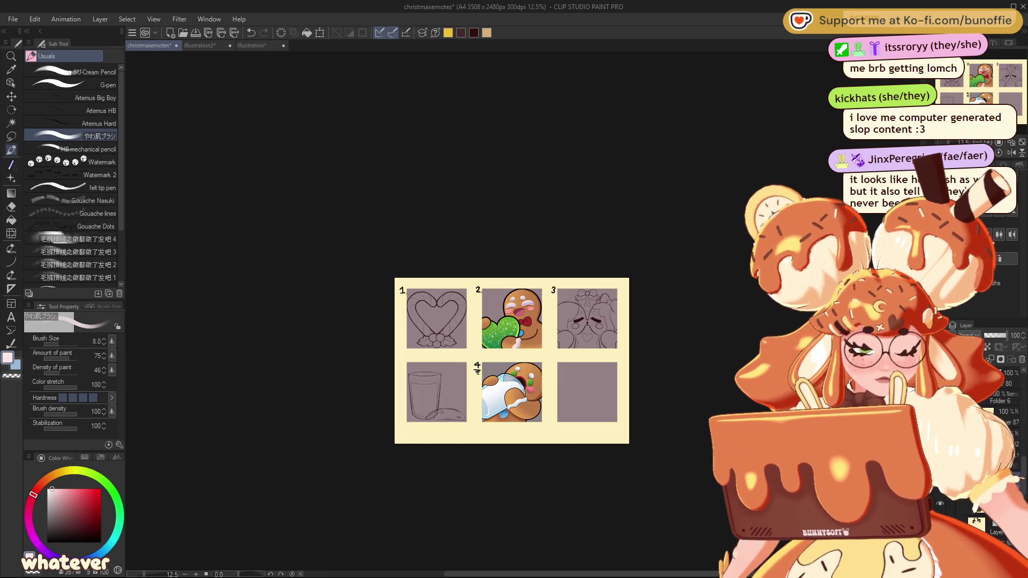
scroll(523, 311, up, 6)
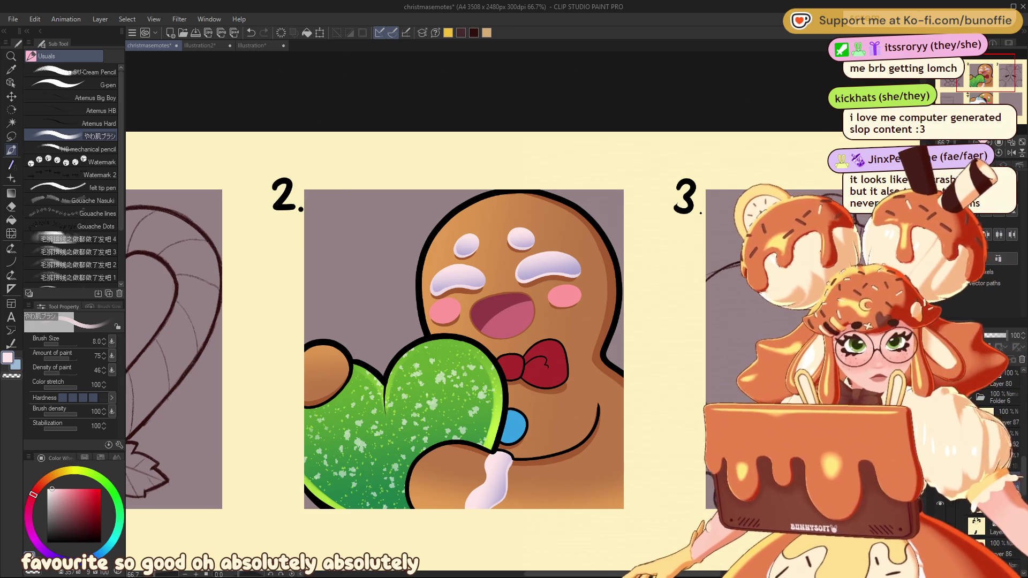
click(12, 136)
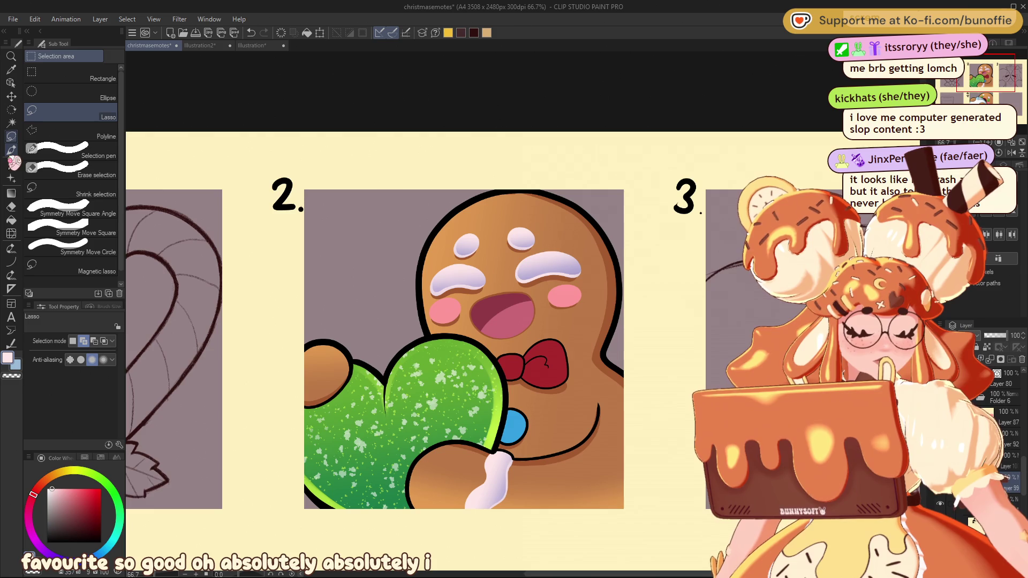
Step: Pan around panel 2 until panel 3's sketch is partly in view
drag(999, 75, 1000, 77)
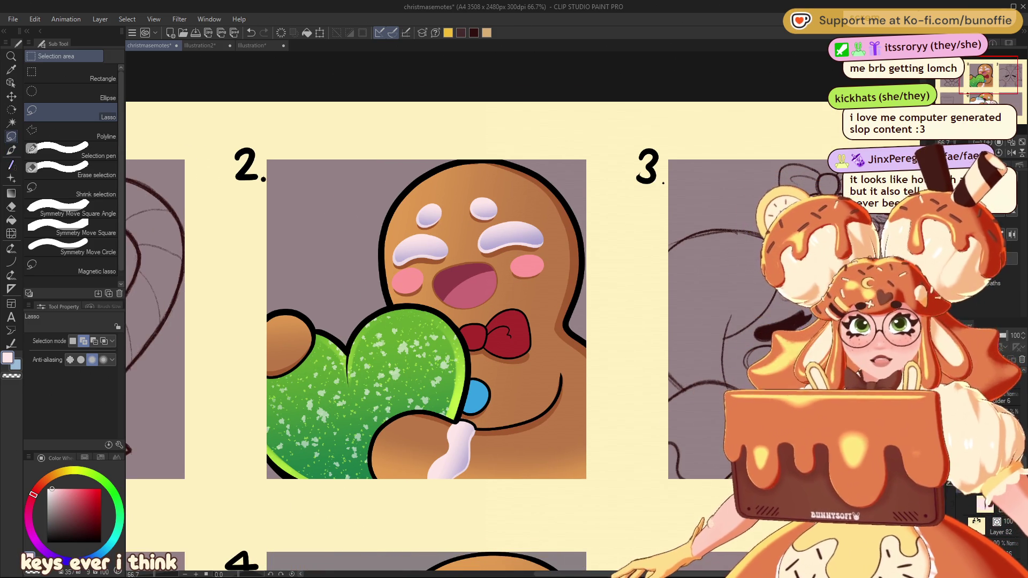
drag(997, 88, 1001, 79)
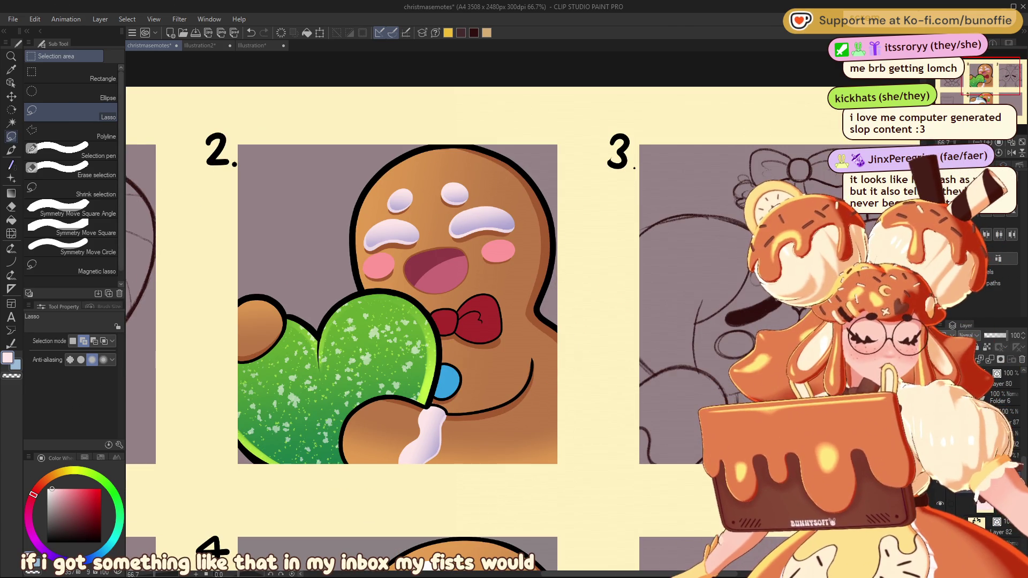
scroll(1002, 428, down, 1)
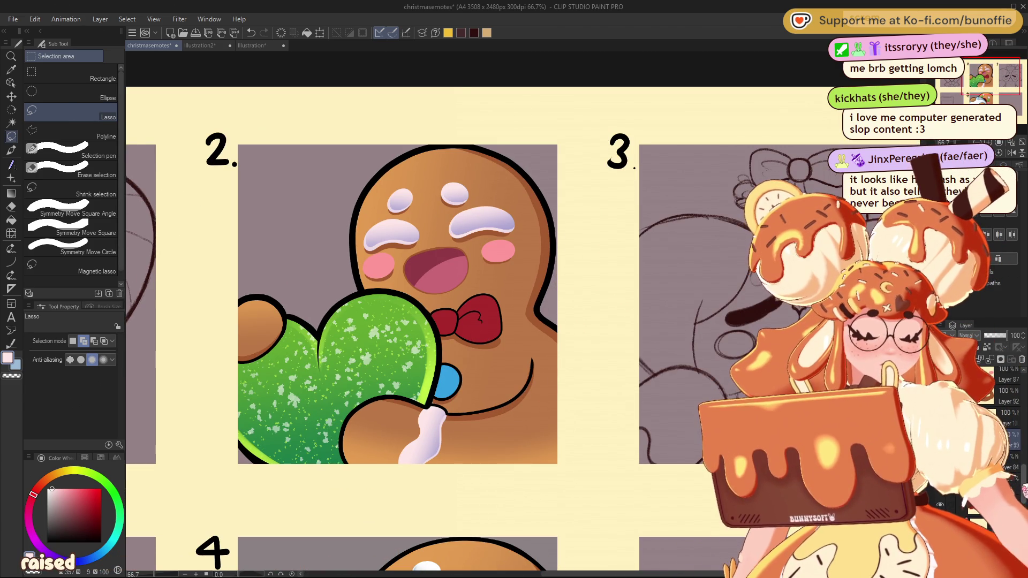
scroll(1002, 418, down, 1)
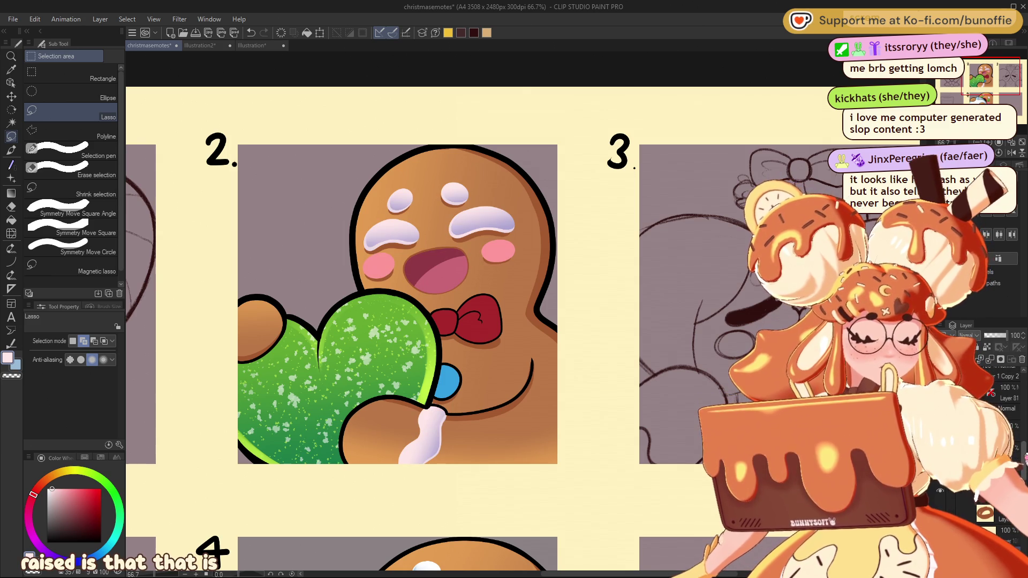
scroll(1001, 396, down, 1)
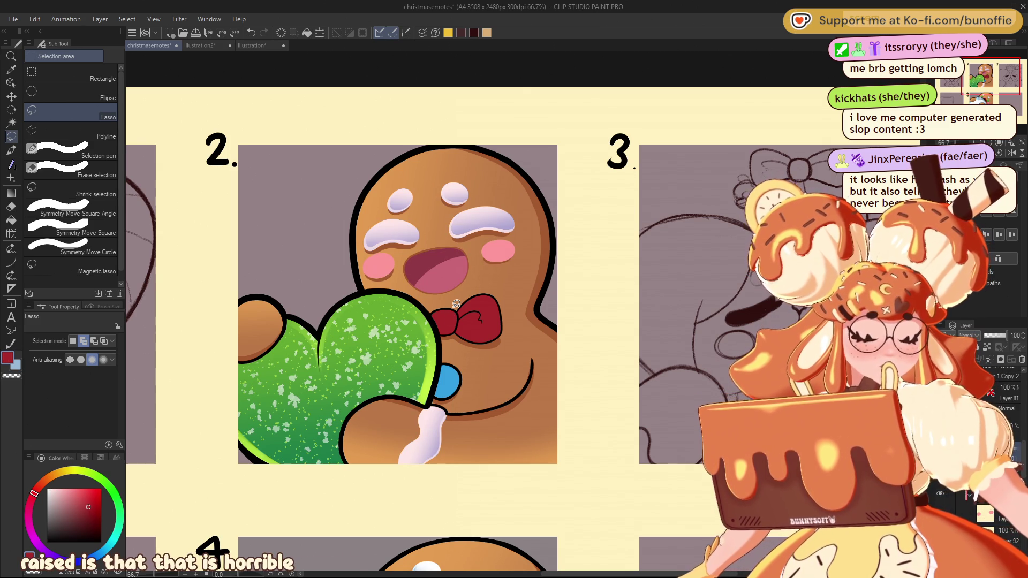
Step: With the G-pen, stroke over the gingerbread body and add darker red to the bow's left lobe
key(p)
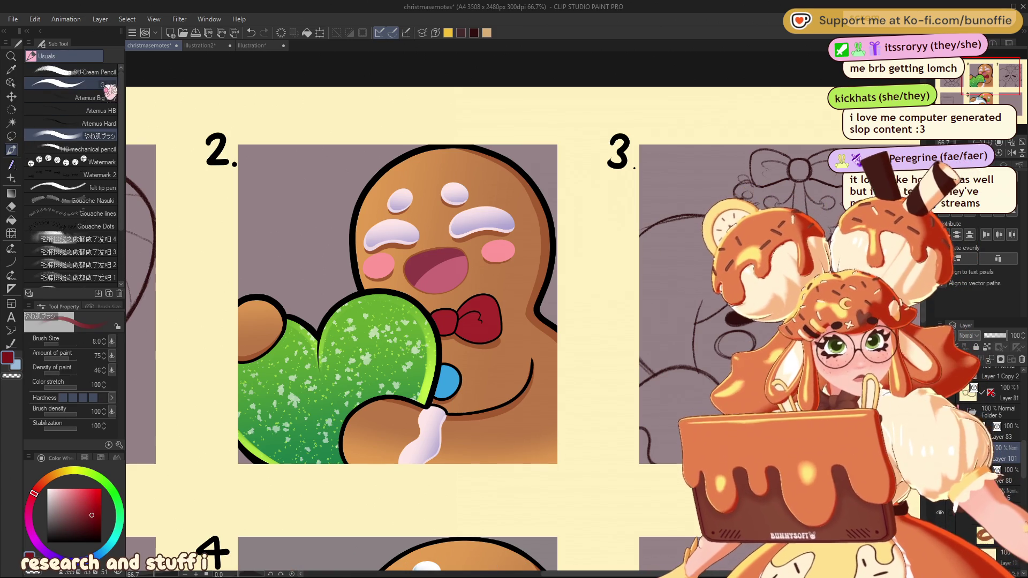
click(107, 85)
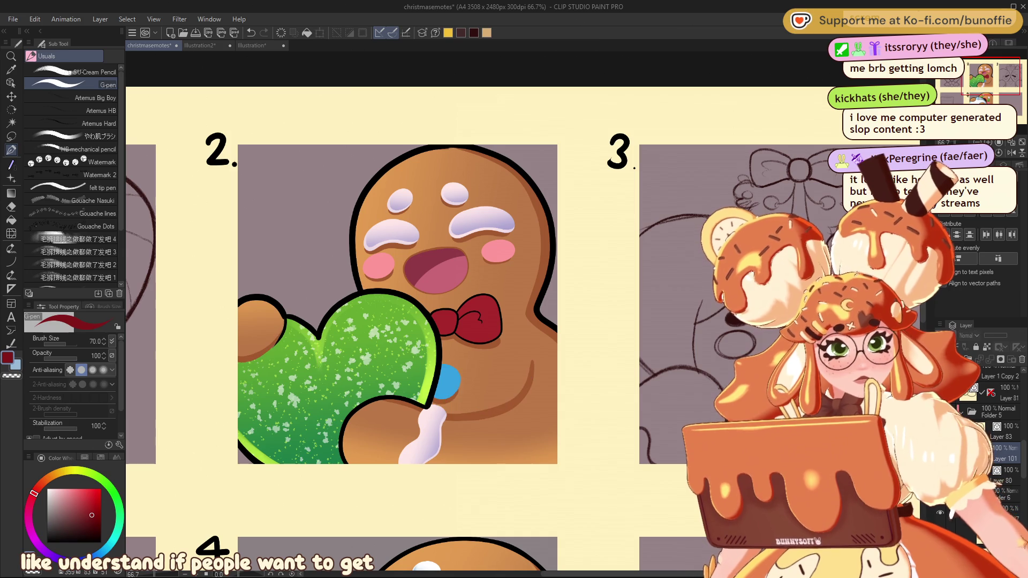
drag(532, 360, 445, 415)
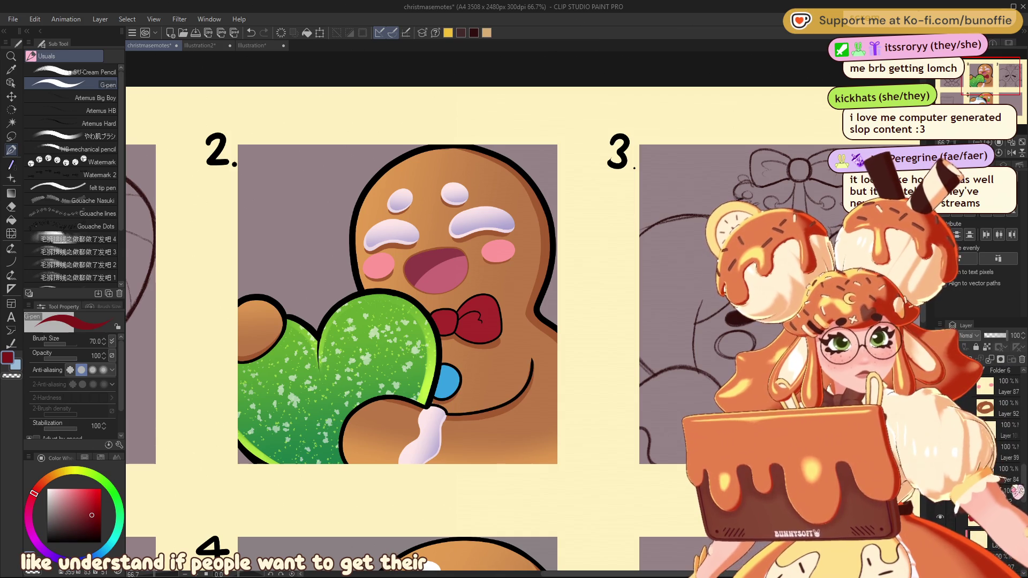
scroll(996, 429, up, 3)
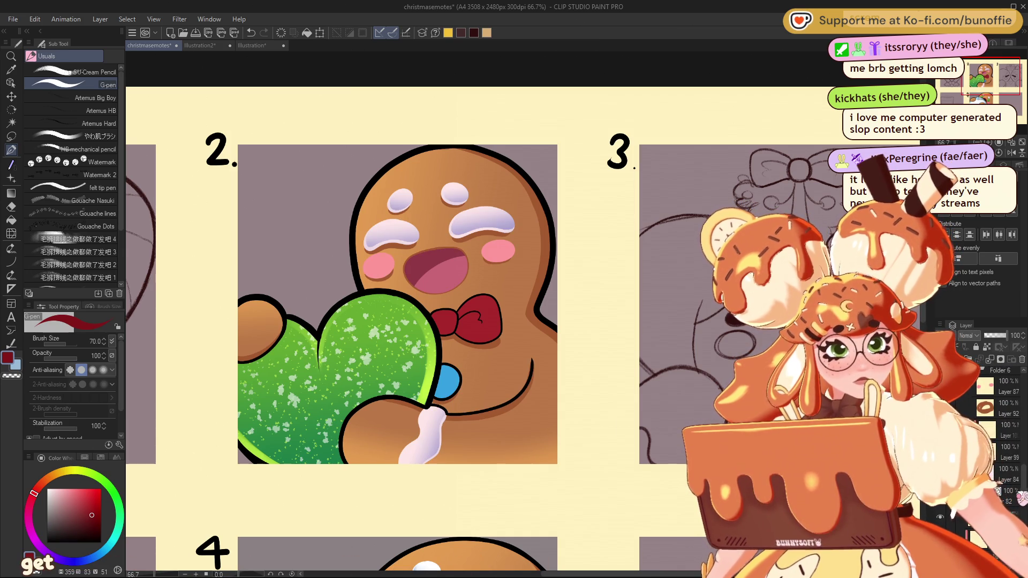
scroll(997, 428, up, 3)
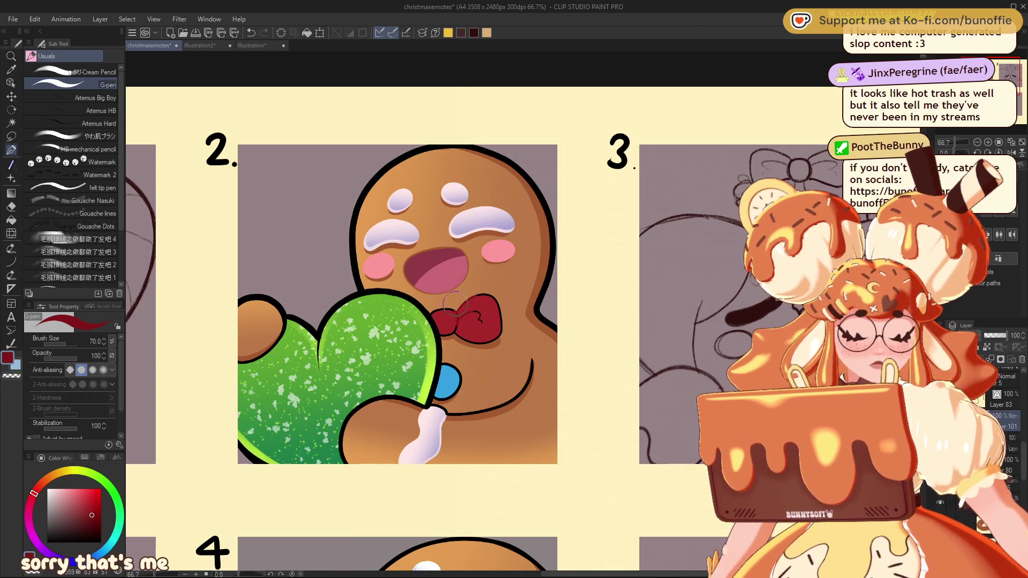
mouse_move(450, 310)
mouse_down()
mouse_move(431, 319)
mouse_move(450, 321)
mouse_move(440, 334)
mouse_move(449, 338)
mouse_move(456, 325)
mouse_move(500, 336)
mouse_move(493, 303)
mouse_move(480, 318)
mouse_up()
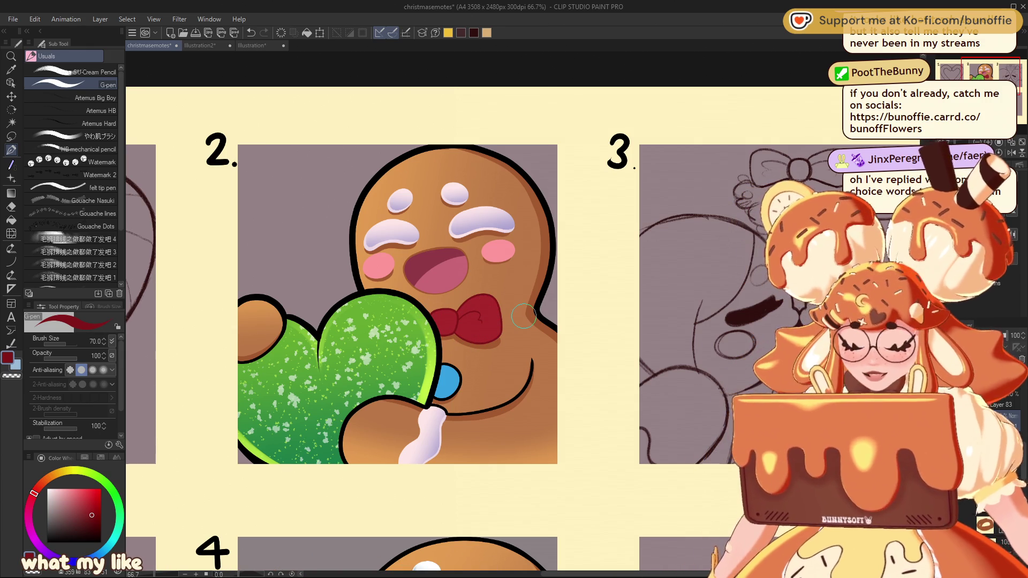
key(space)
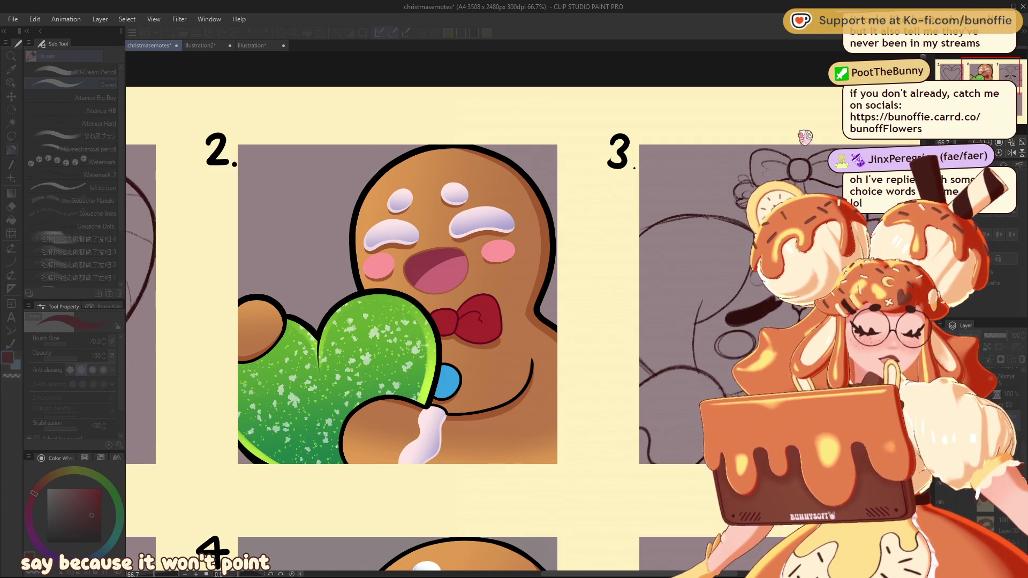
Step: Zoom out and pan so gingerbread emote 2 shows alongside panels 3 and 4
mouse_move(396, 300)
mouse_down()
mouse_move(320, 329)
mouse_move(475, 337)
mouse_up()
scroll(523, 311, down, 5)
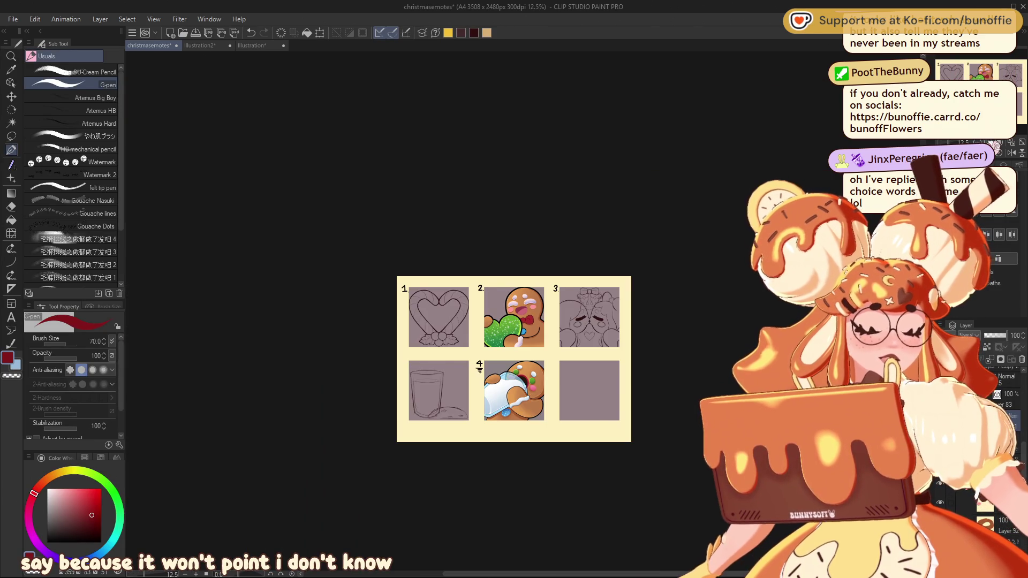
scroll(523, 312, up, 5)
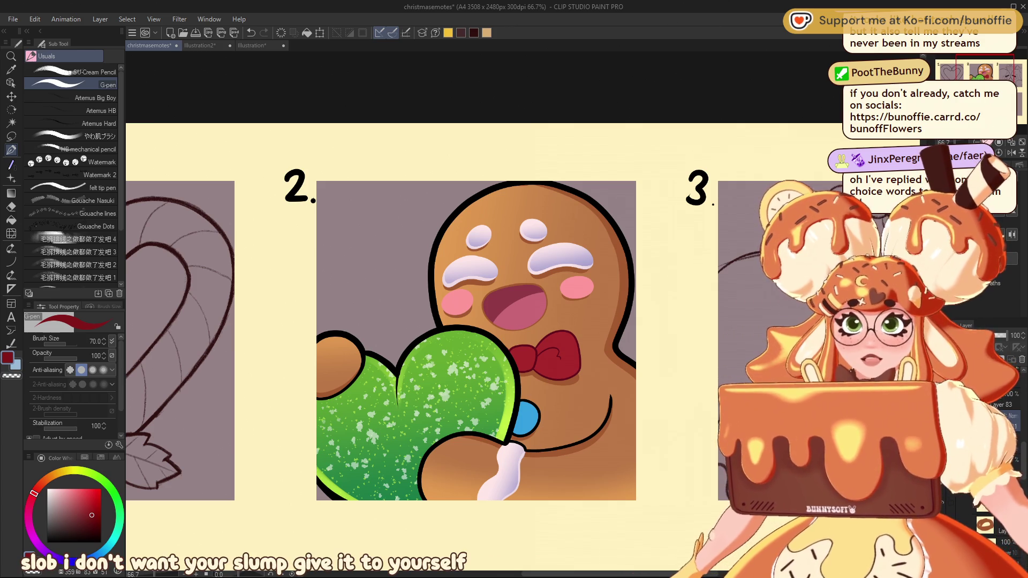
key(ctrl+minus)
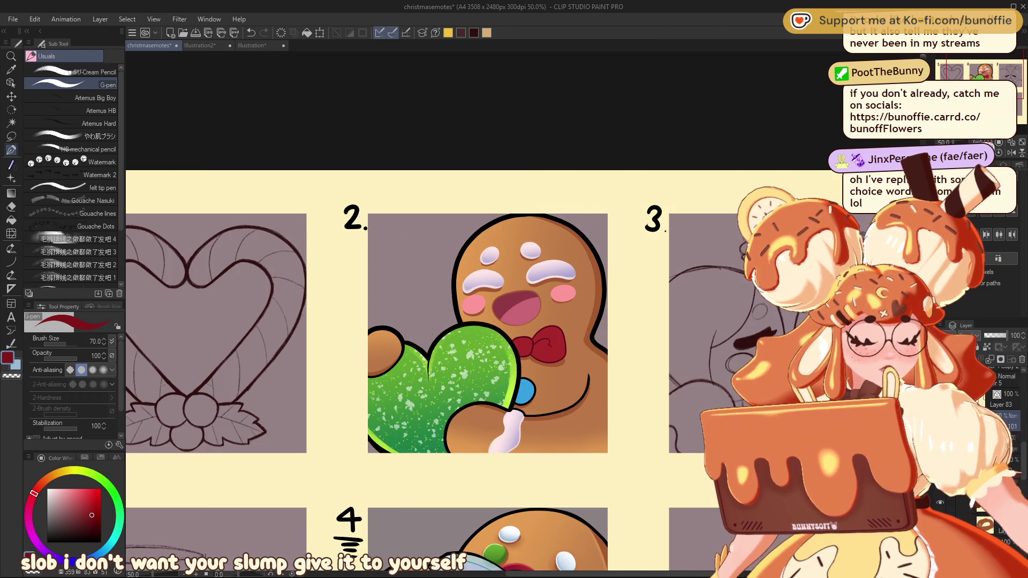
mouse_move(428, 321)
mouse_down()
mouse_move(371, 249)
mouse_move(407, 248)
mouse_move(370, 237)
mouse_up()
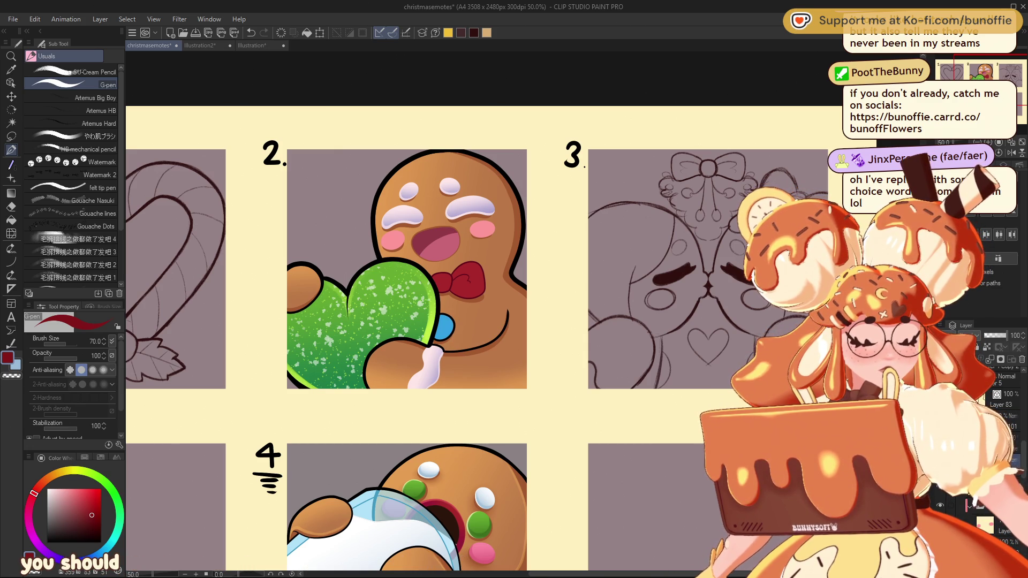
Step: Eyedrop the blue from the gingerbread man's button as the G-pen colour
alt+click(439, 330)
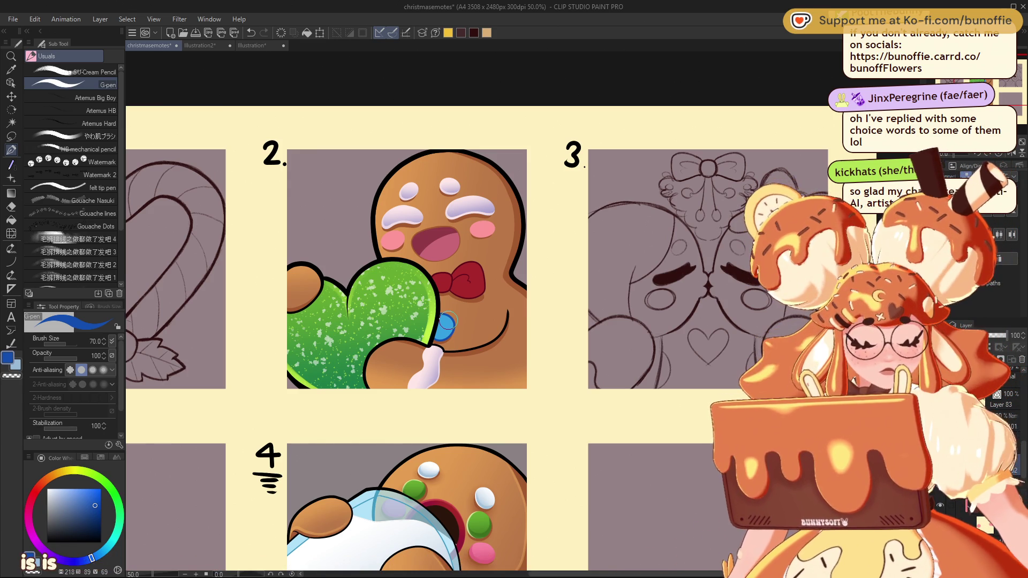
scroll(534, 322, down, 5)
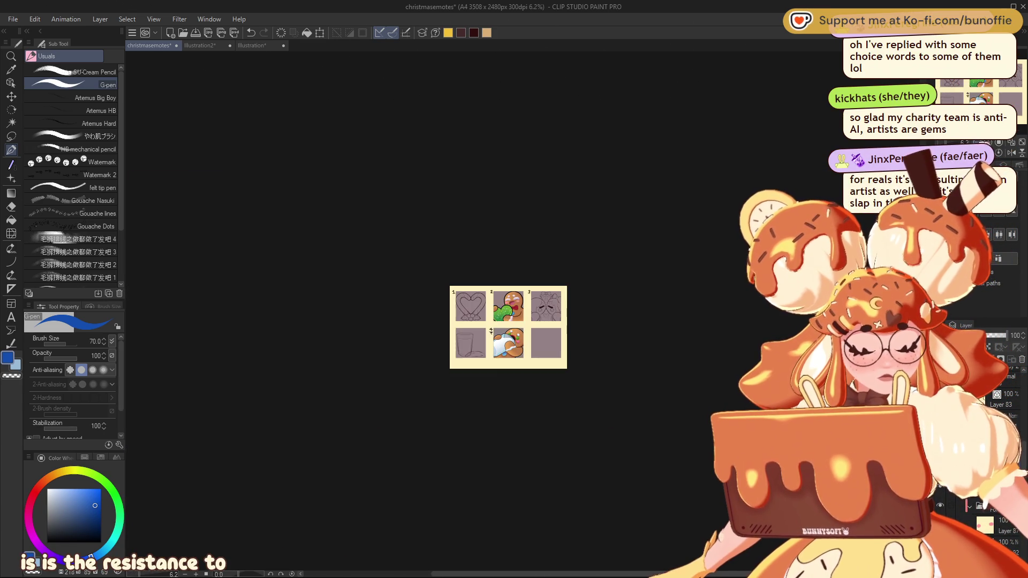
scroll(534, 321, up, 5)
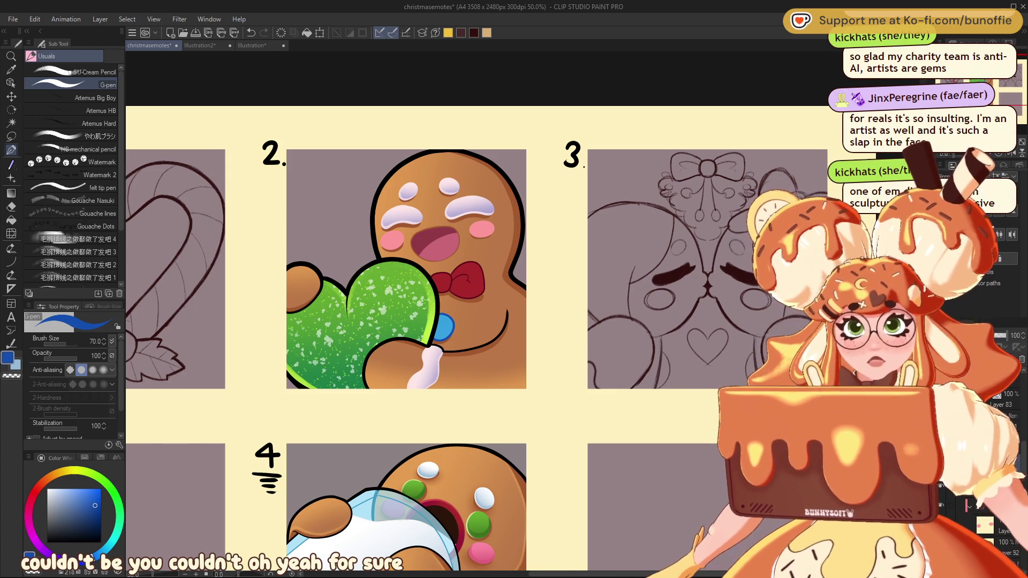
scroll(482, 267, down, 1)
scroll(482, 267, up, 1)
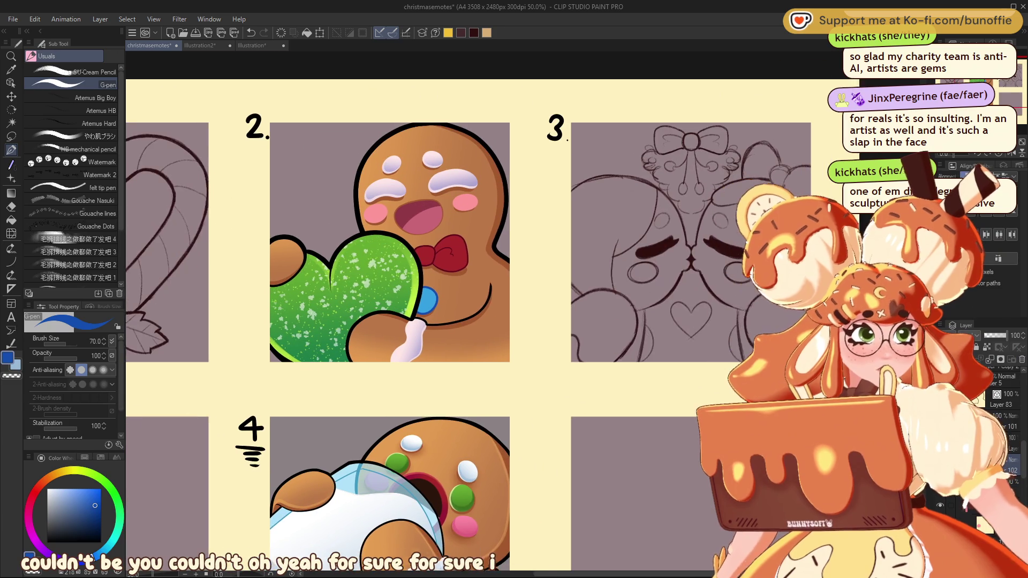